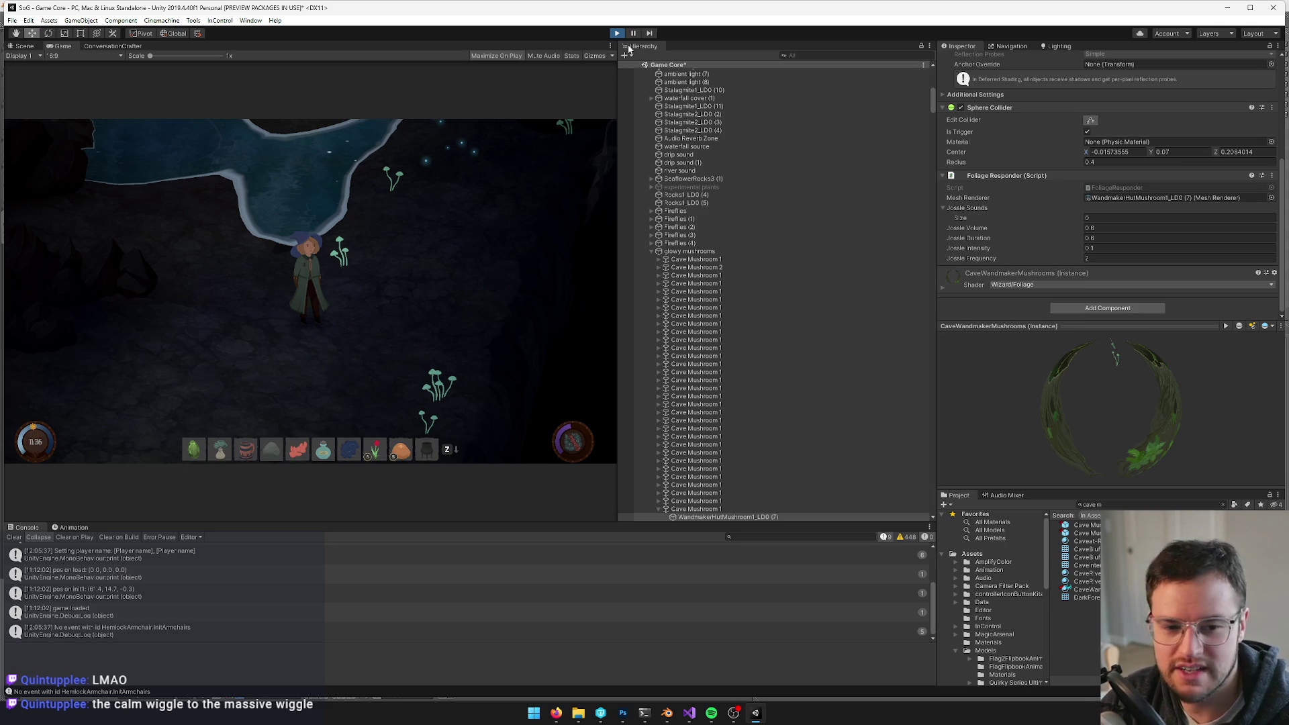
- Stop the running game with Ctrl+P to return to the forest cottage scene
{"action": "key", "text": "ctrl+p"}
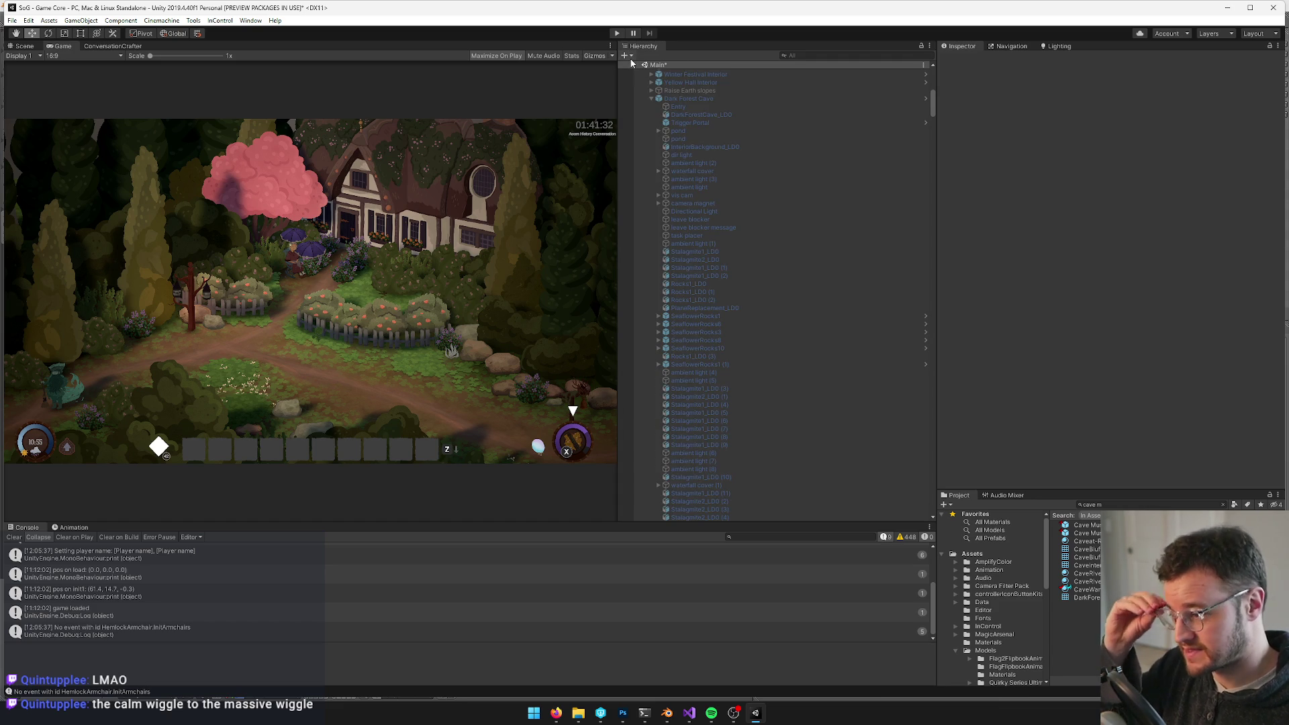
- Open the Cave Mushroom 1 prefab in the Scene view and select its mesh child
{"action": "left_click", "coordinate": [1095, 527]}
{"action": "left_click", "coordinate": [1094, 98]}
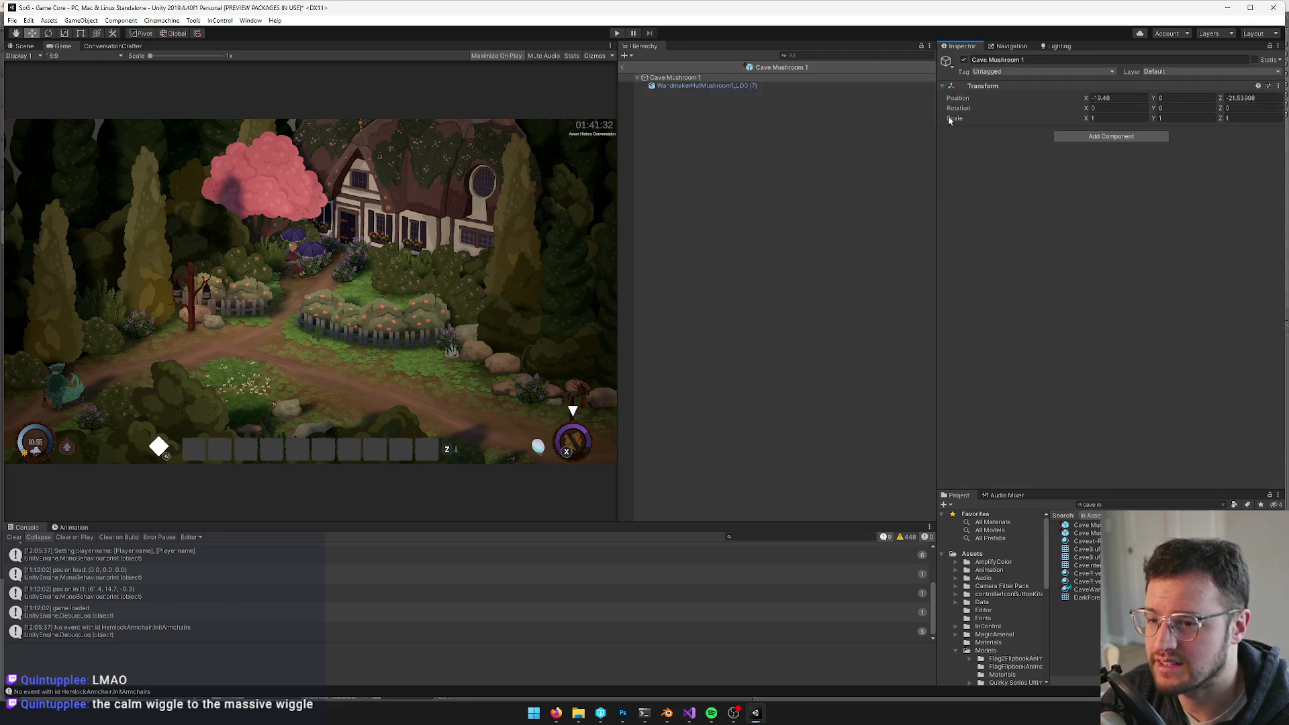
{"action": "left_click", "coordinate": [32, 45]}
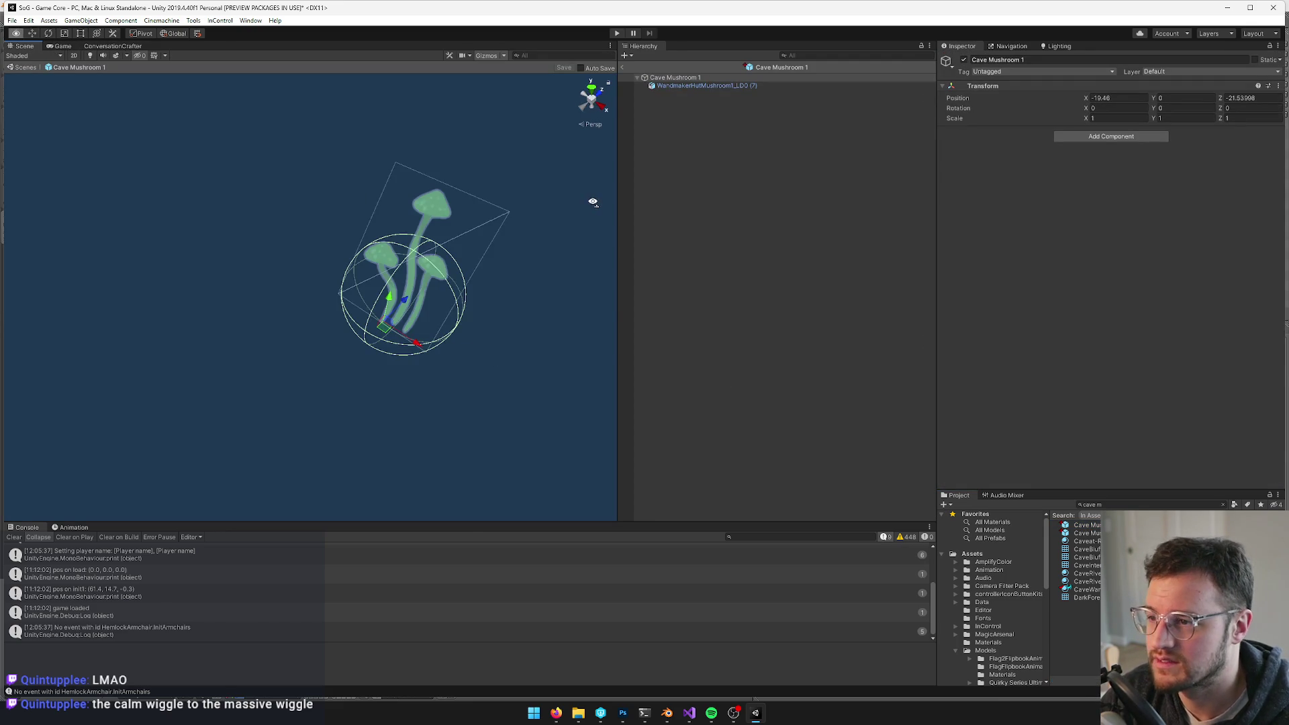
{"action": "left_click", "coordinate": [664, 86]}
{"action": "scroll", "coordinate": [1113, 310], "scroll_direction": "down", "scroll_amount": 2}
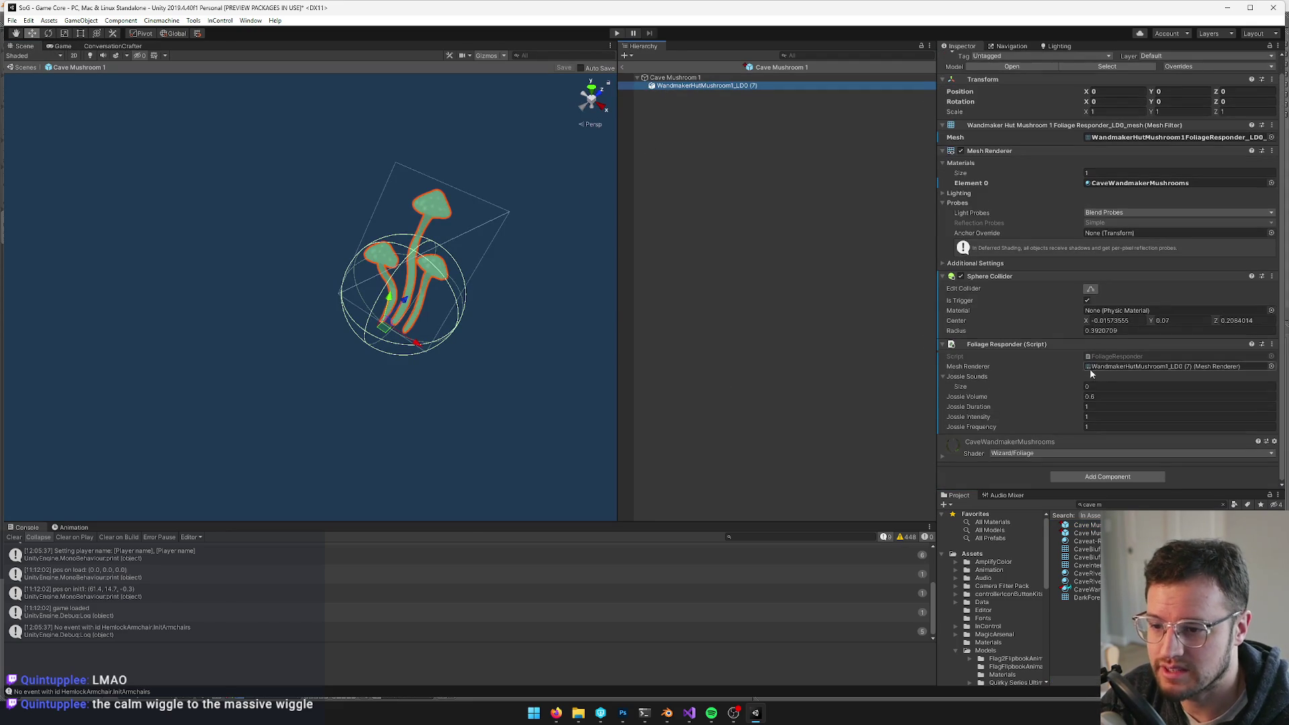
- Enter Foliage Responder duration 0.5 and intensity 0.1
{"action": "left_click", "coordinate": [1094, 406]}
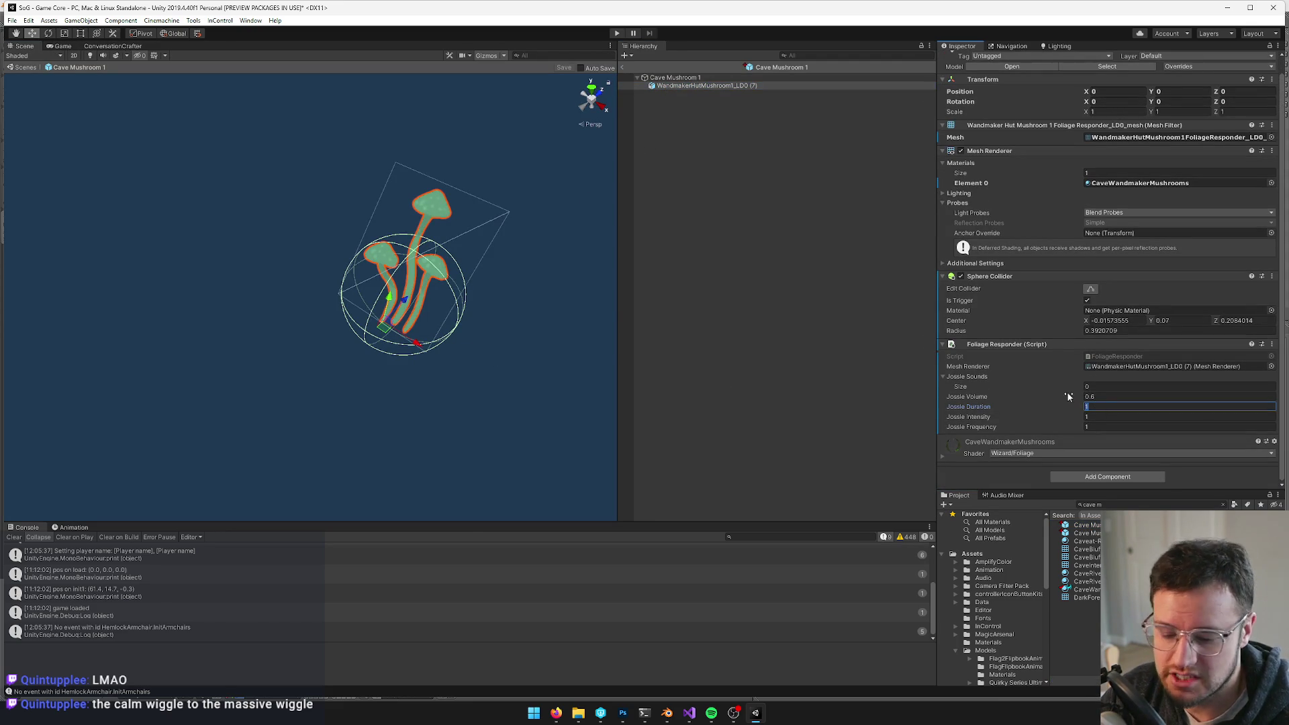
{"action": "type", "text": ".5"}
{"action": "key", "text": "Tab"}
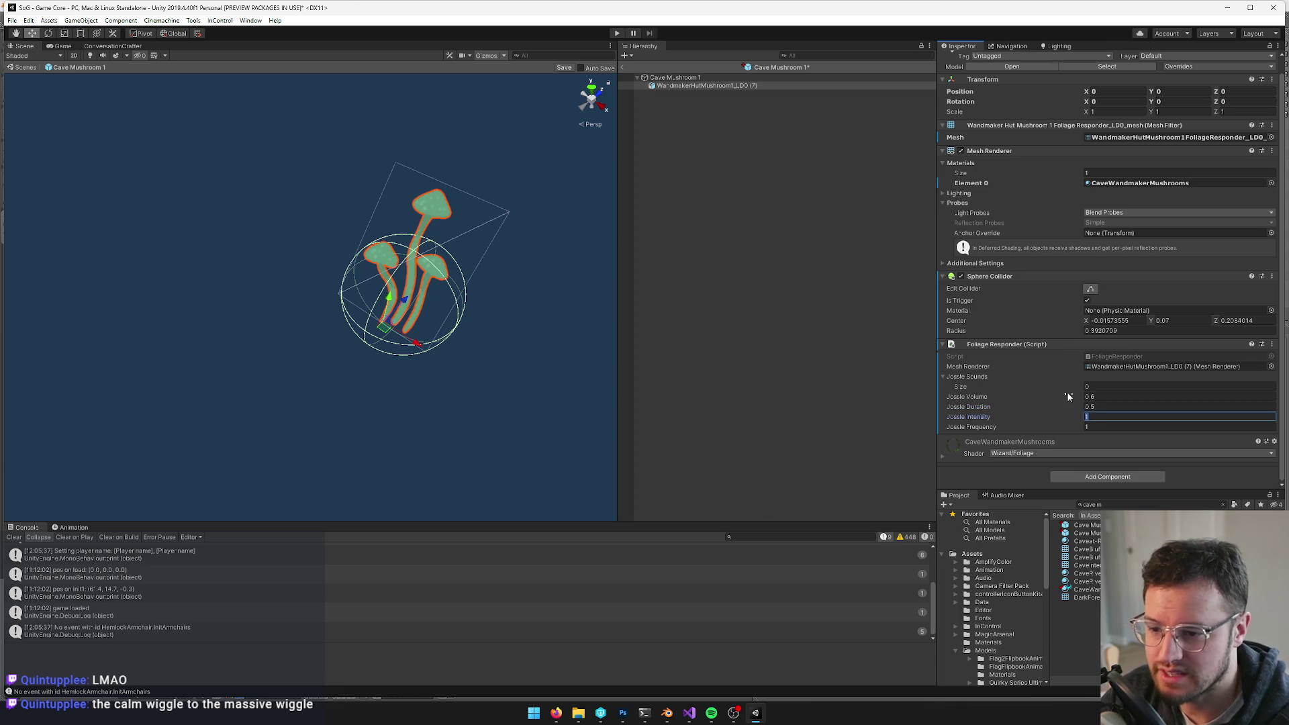
{"action": "type", "text": ".1"}
{"action": "key", "text": "Tab"}
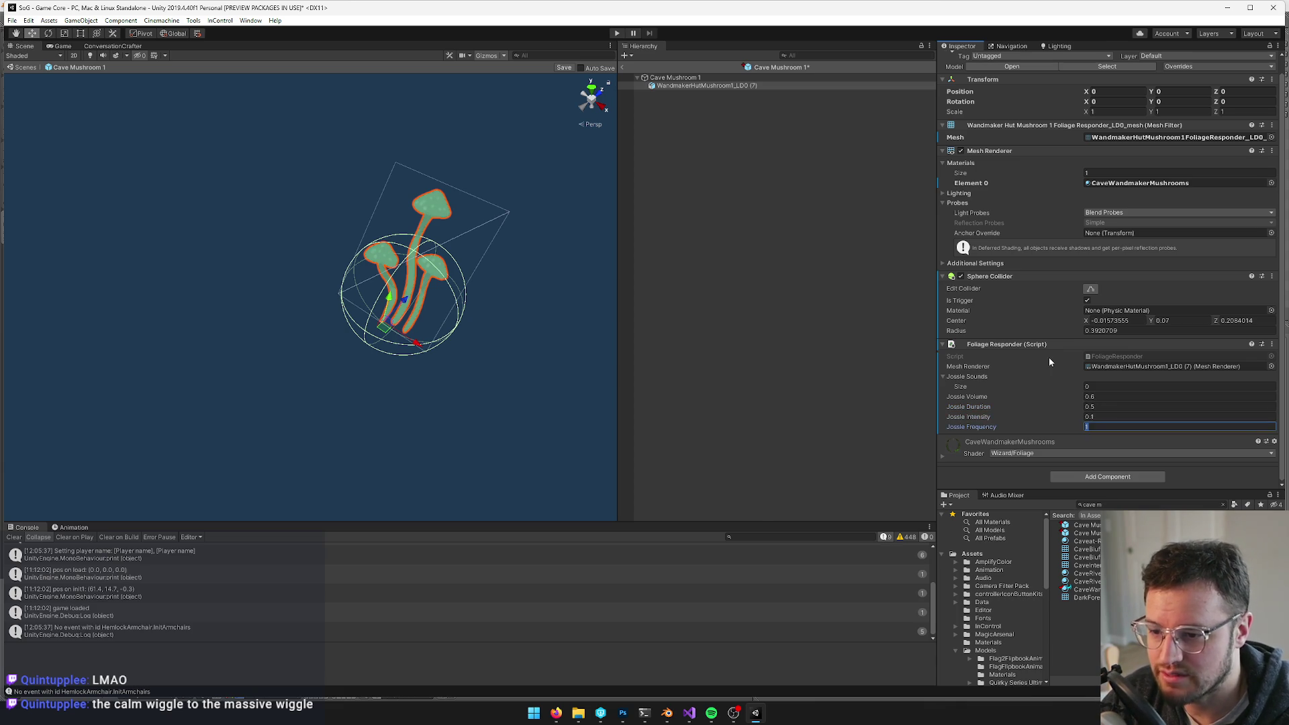
{"action": "type", "text": ".5"}
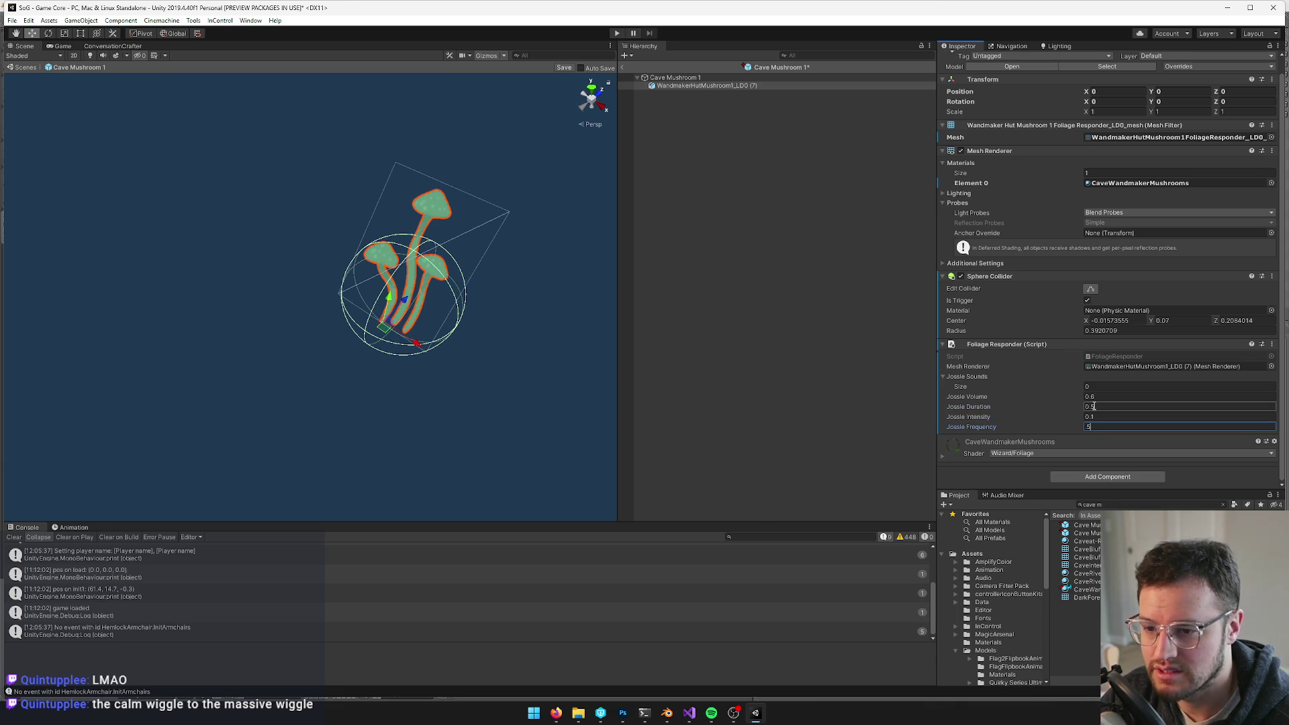
- Correct the Foliage Responder frequency to 2, keeping duration 0.5 and intensity 0.1
{"action": "left_click", "coordinate": [1099, 417]}
{"action": "double_click", "coordinate": [1099, 417]}
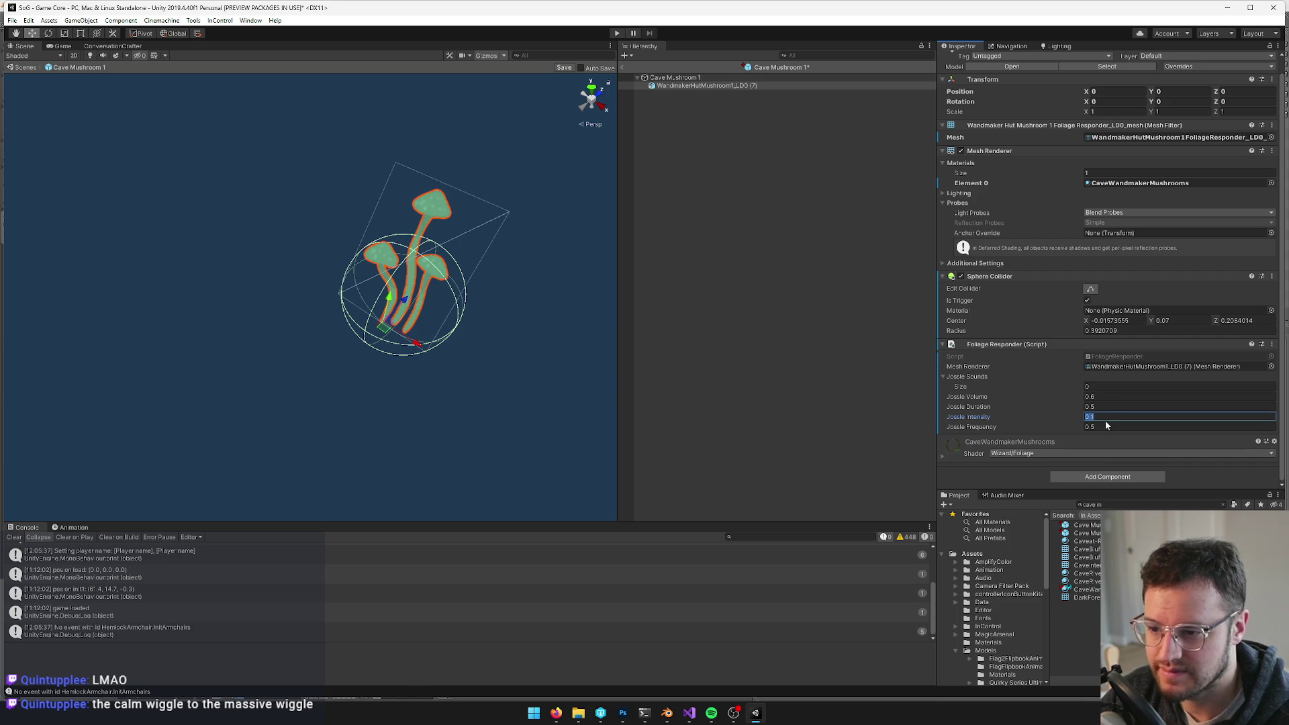
{"action": "key", "text": "Tab"}
{"action": "type", "text": "2"}
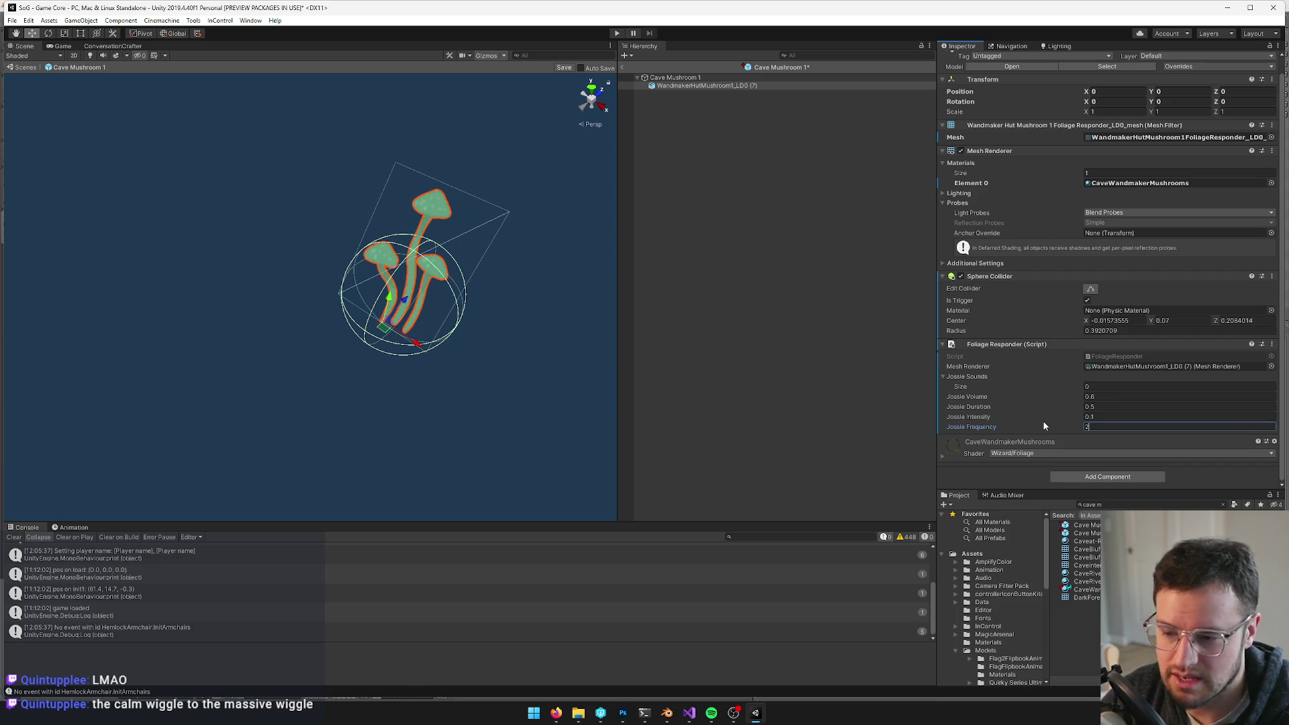
{"action": "left_click", "coordinate": [1096, 409]}
{"action": "key", "text": "shift+Tab"}
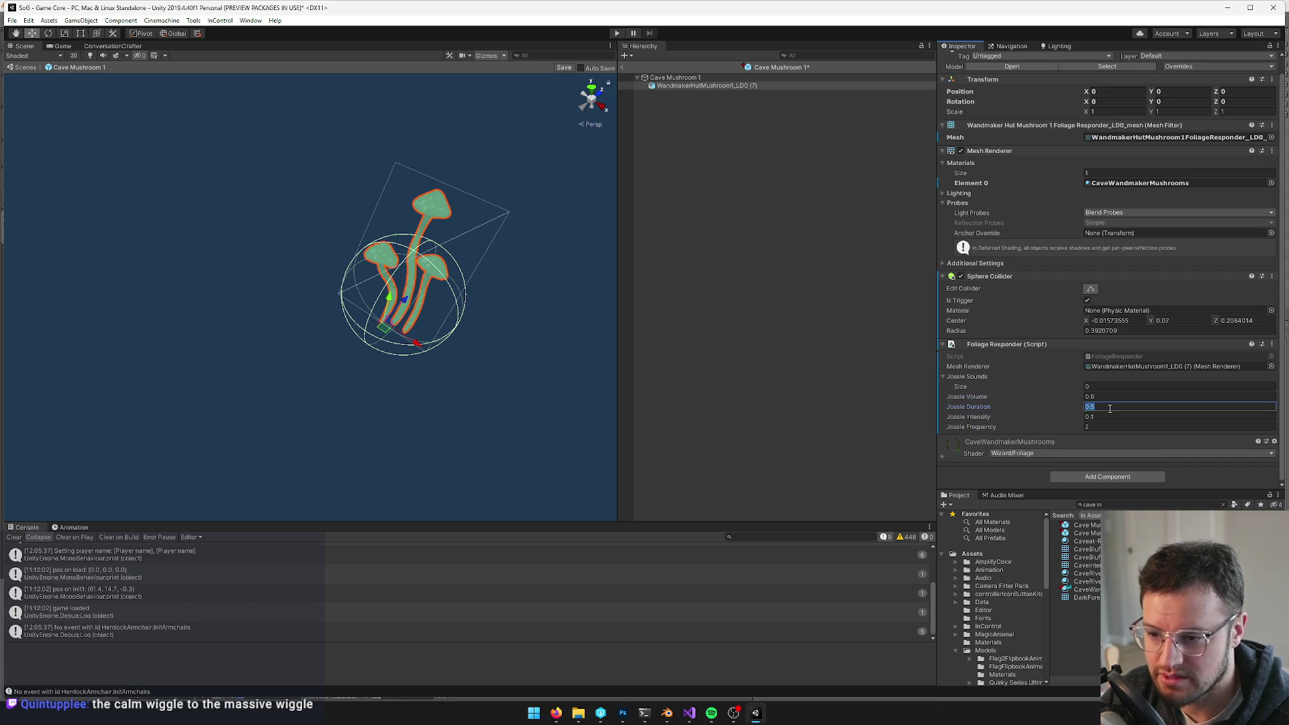
{"action": "left_click", "coordinate": [1107, 426]}
{"action": "left_click", "coordinate": [1082, 532]}
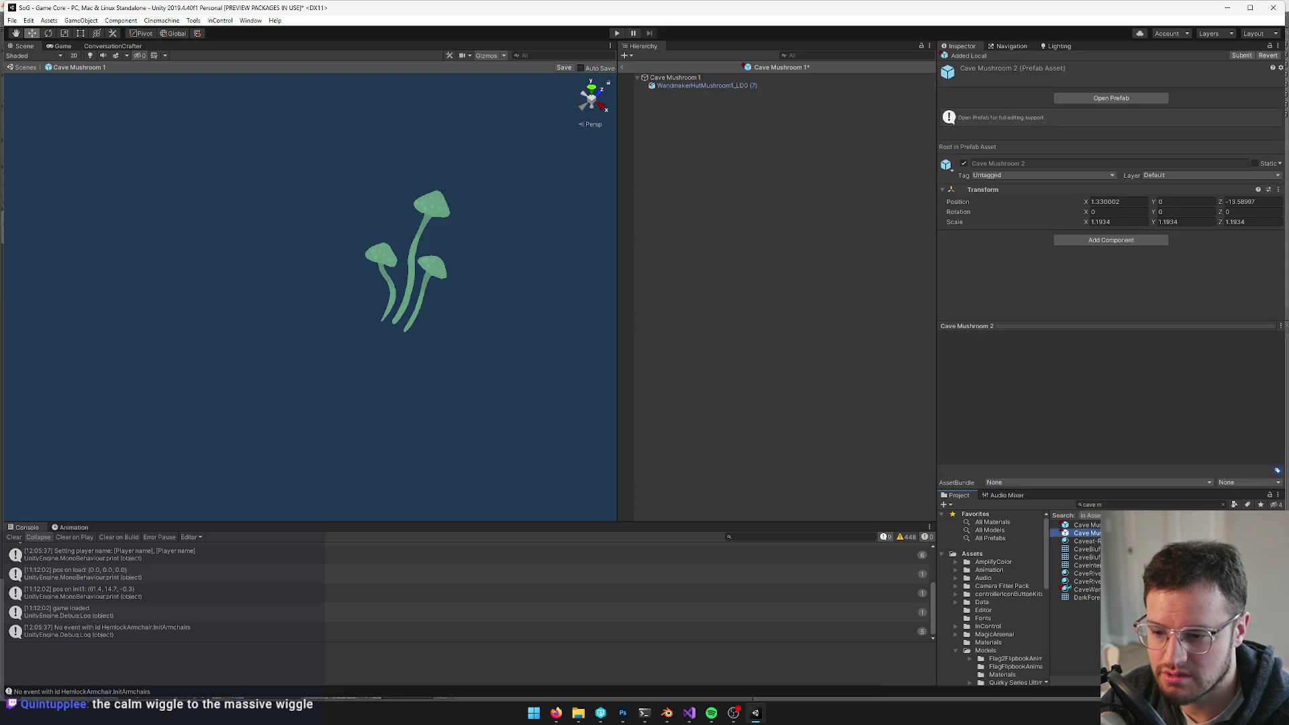
- Save Cave Mushroom 1, then open Cave Mushroom 2 and select its mesh
{"action": "left_click", "coordinate": [564, 68]}
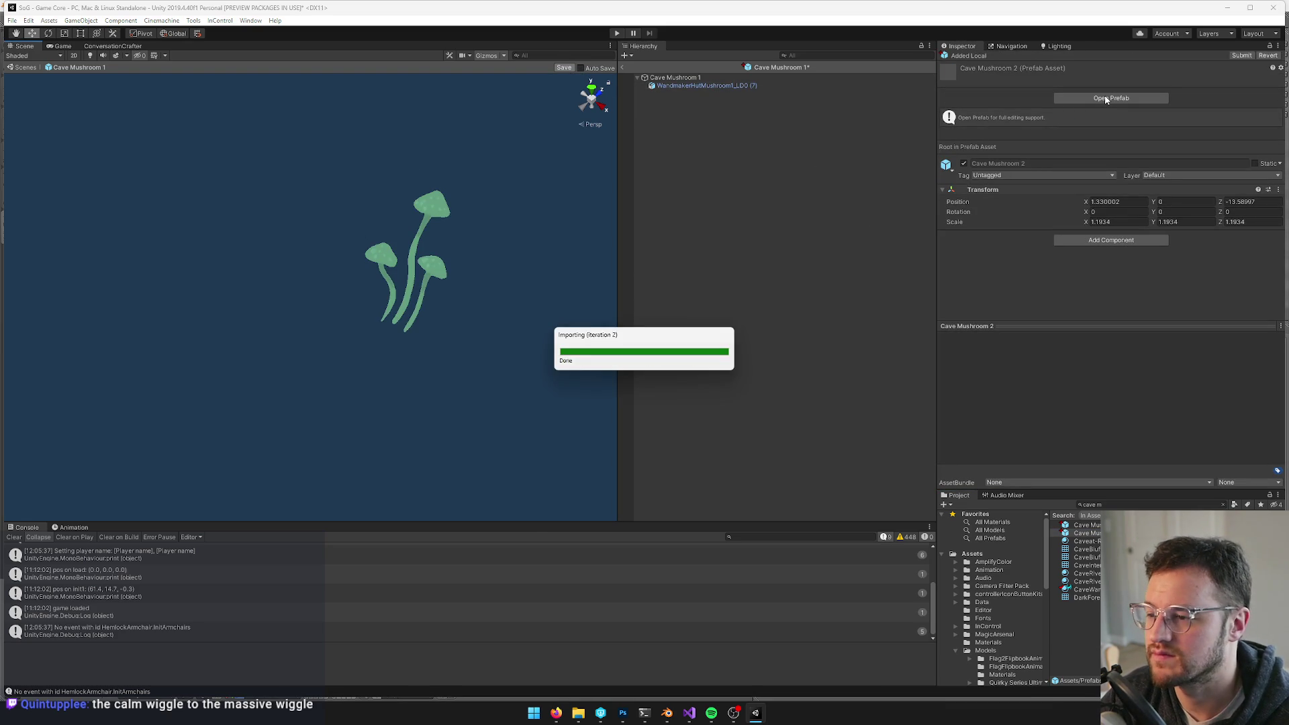
{"action": "left_click", "coordinate": [1106, 99]}
{"action": "left_click", "coordinate": [742, 86]}
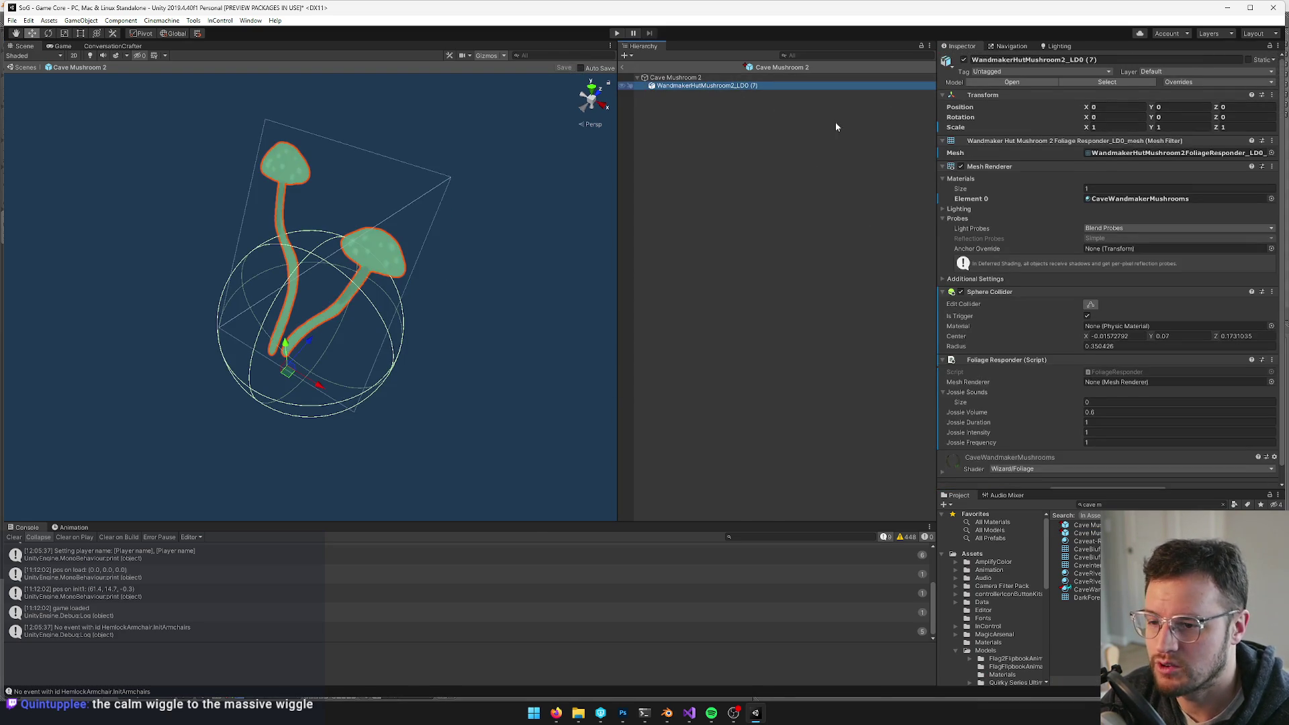
{"action": "scroll", "coordinate": [1121, 334], "scroll_direction": "down", "scroll_amount": 1}
- Give Cave Mushroom 2 duration 0.6, intensity 0.13, frequency 1.7, save, and return to Main
{"action": "left_click", "coordinate": [1093, 406]}
{"action": "left_click", "coordinate": [1094, 406]}
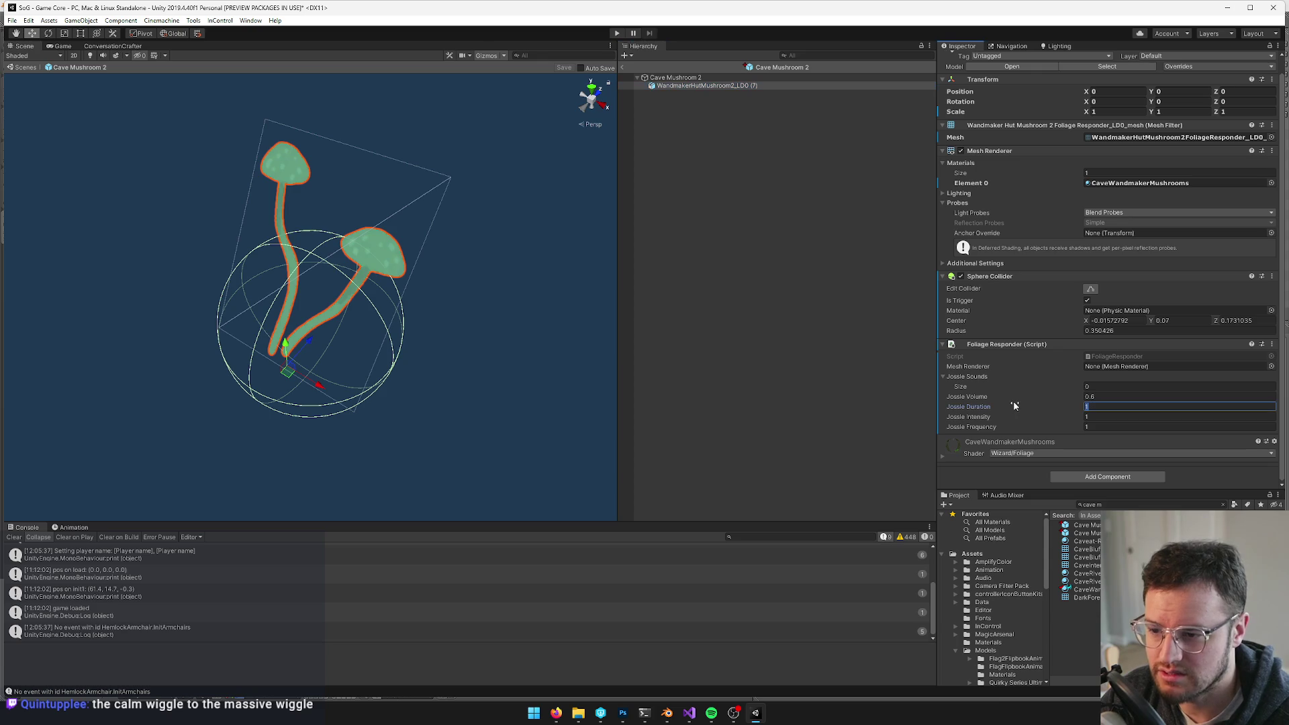
{"action": "type", "text": ".3"}
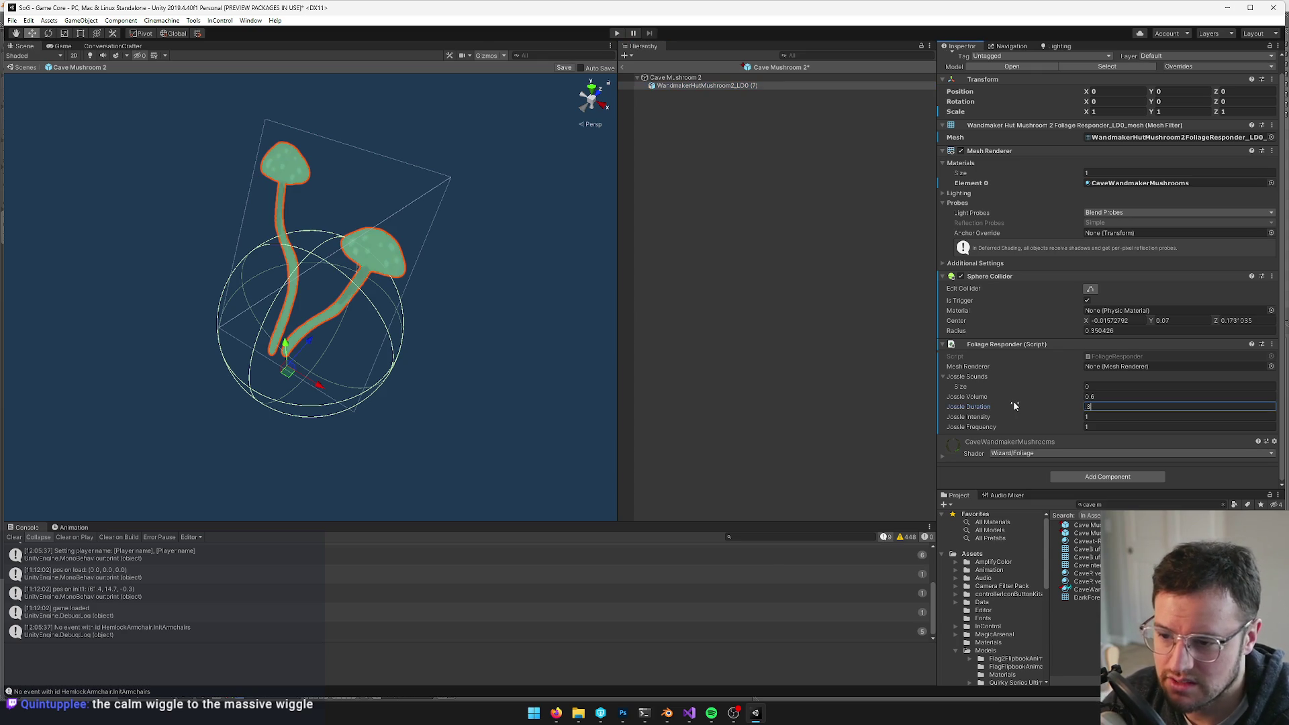
{"action": "key", "text": "BackSpace"}
{"action": "type", "text": "6"}
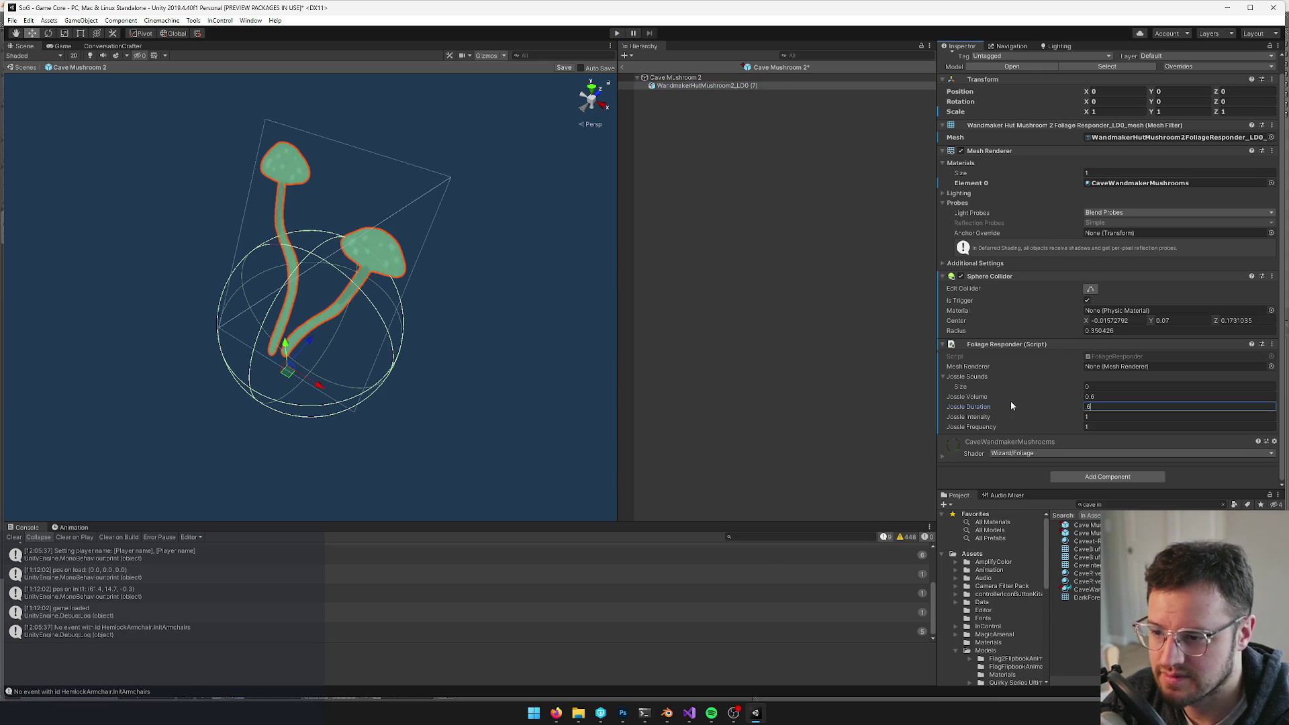
{"action": "key", "text": "Tab"}
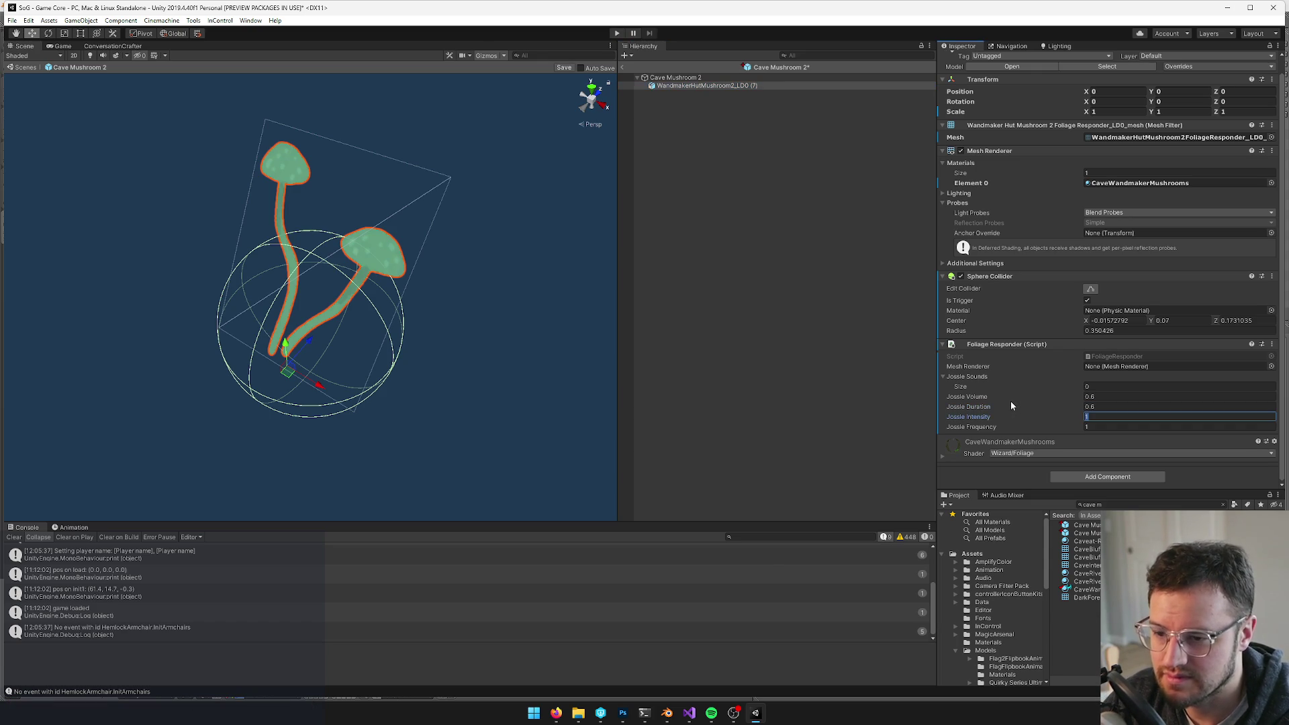
{"action": "key", "text": "BackSpace"}
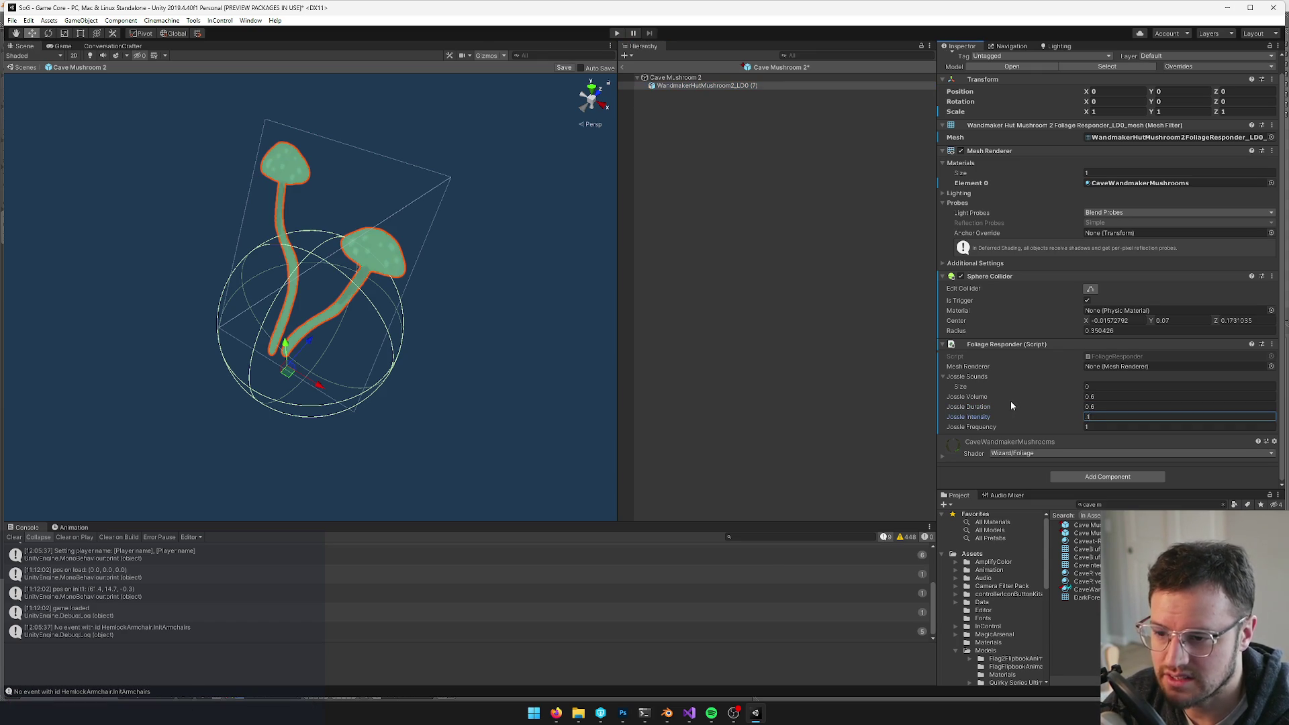
{"action": "type", "text": ".13"}
{"action": "key", "text": "Tab"}
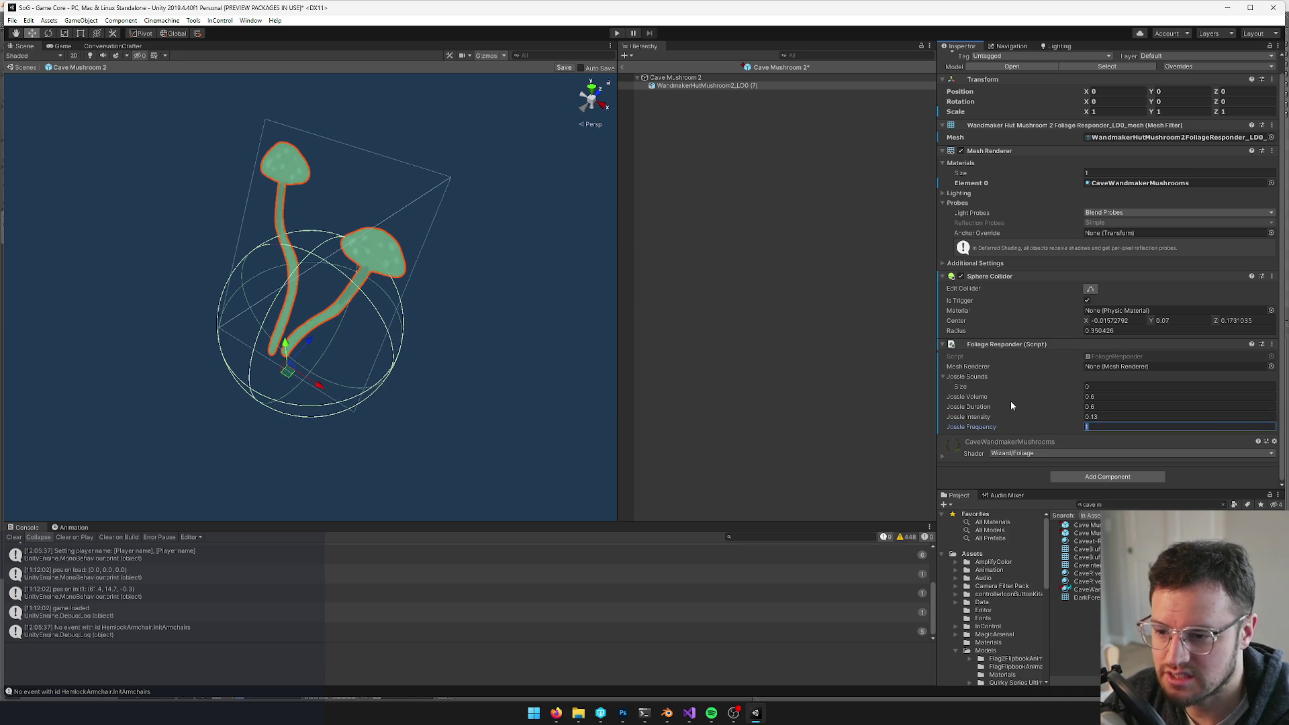
{"action": "type", "text": "1.7"}
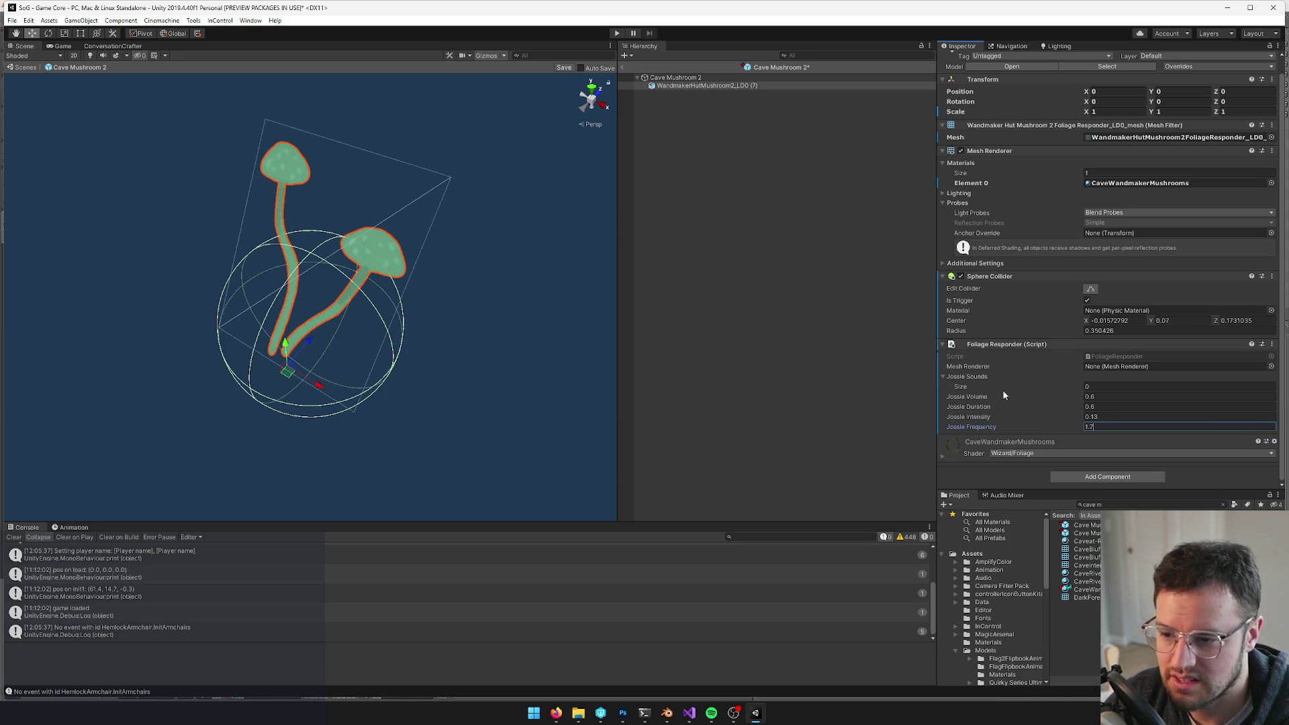
{"action": "left_click", "coordinate": [562, 68]}
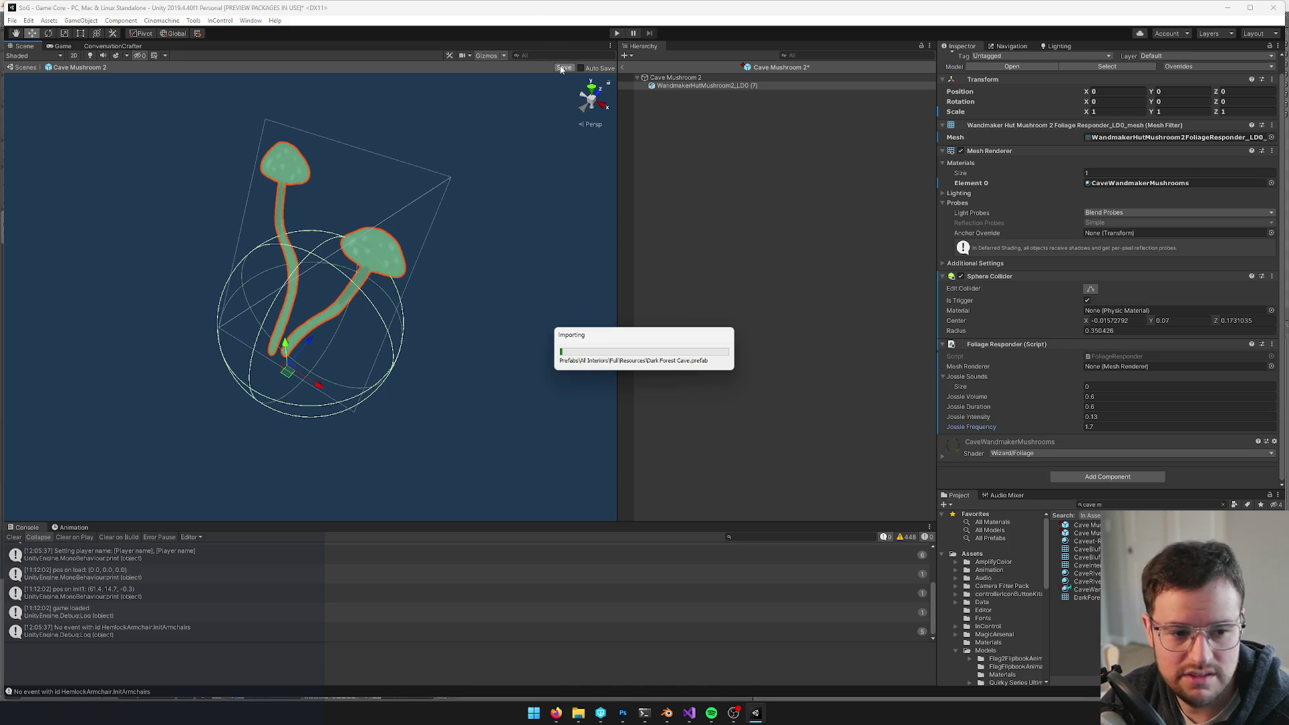
{"action": "left_click", "coordinate": [623, 68]}
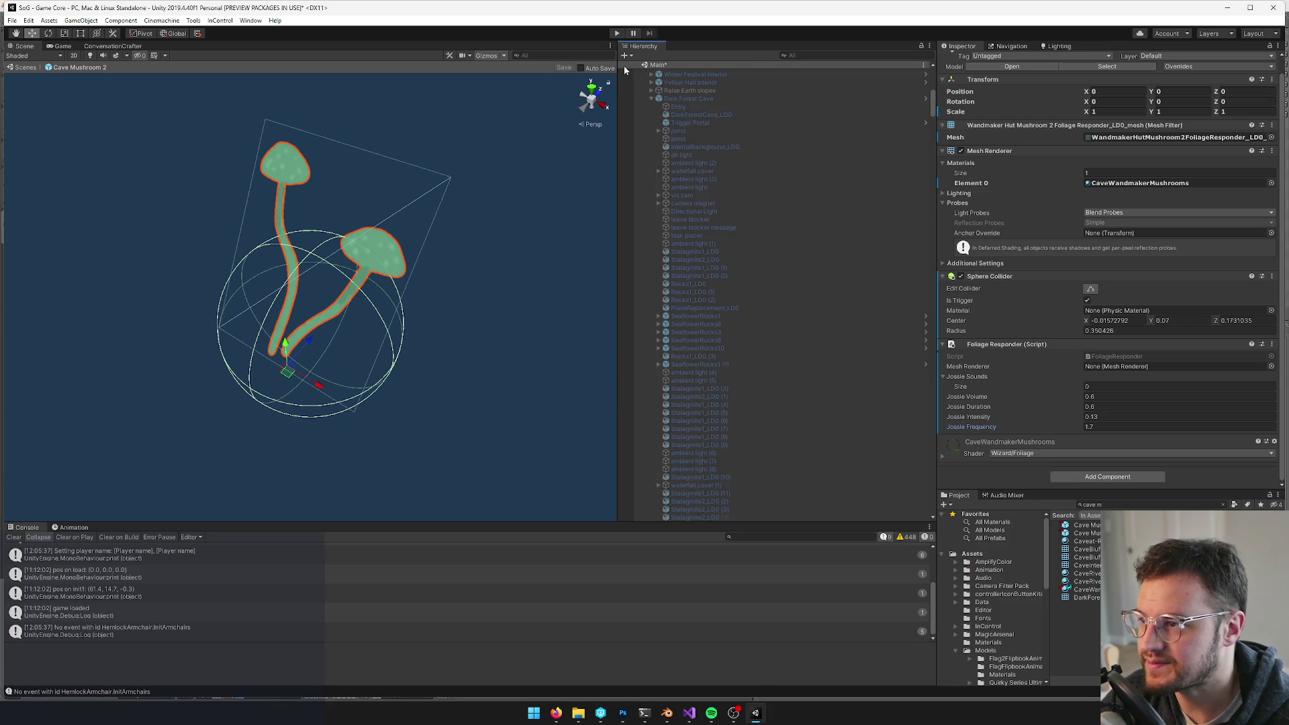
- Switch to the Game view and enter Play mode to test the mushrooms
{"action": "key", "text": "ctrl+p"}
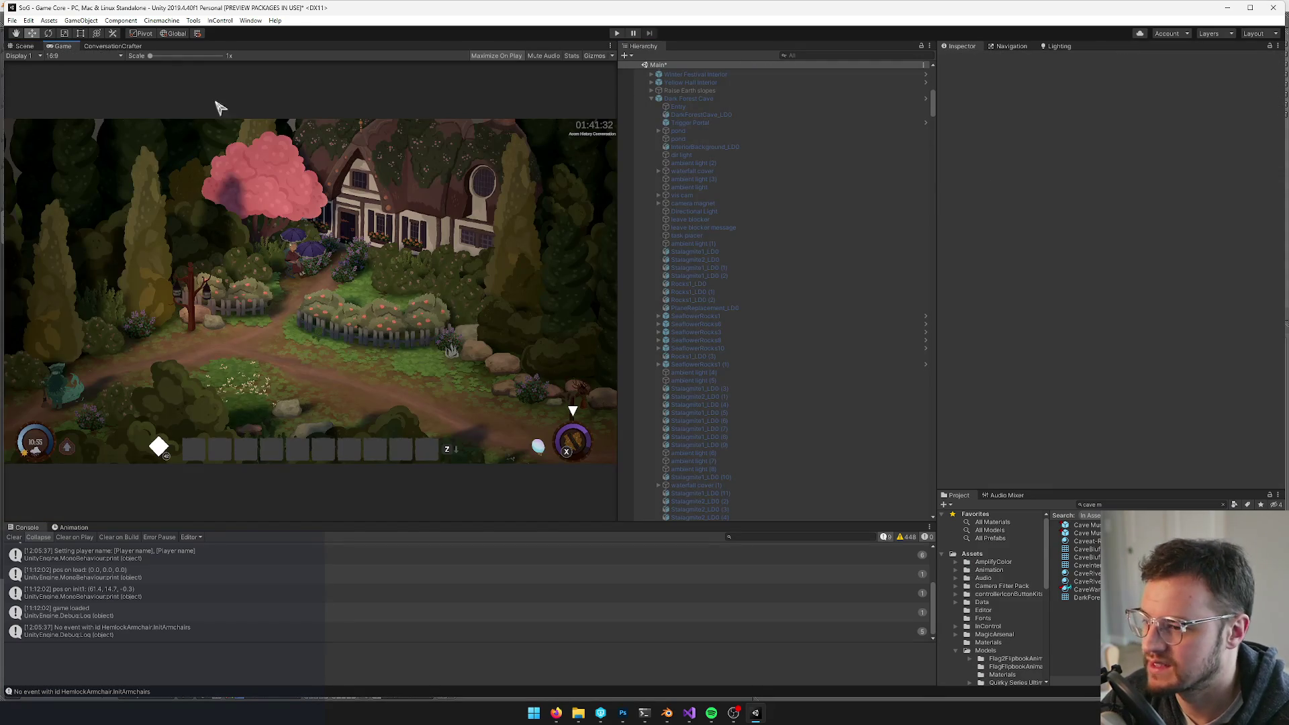
{"action": "left_click", "coordinate": [615, 33]}
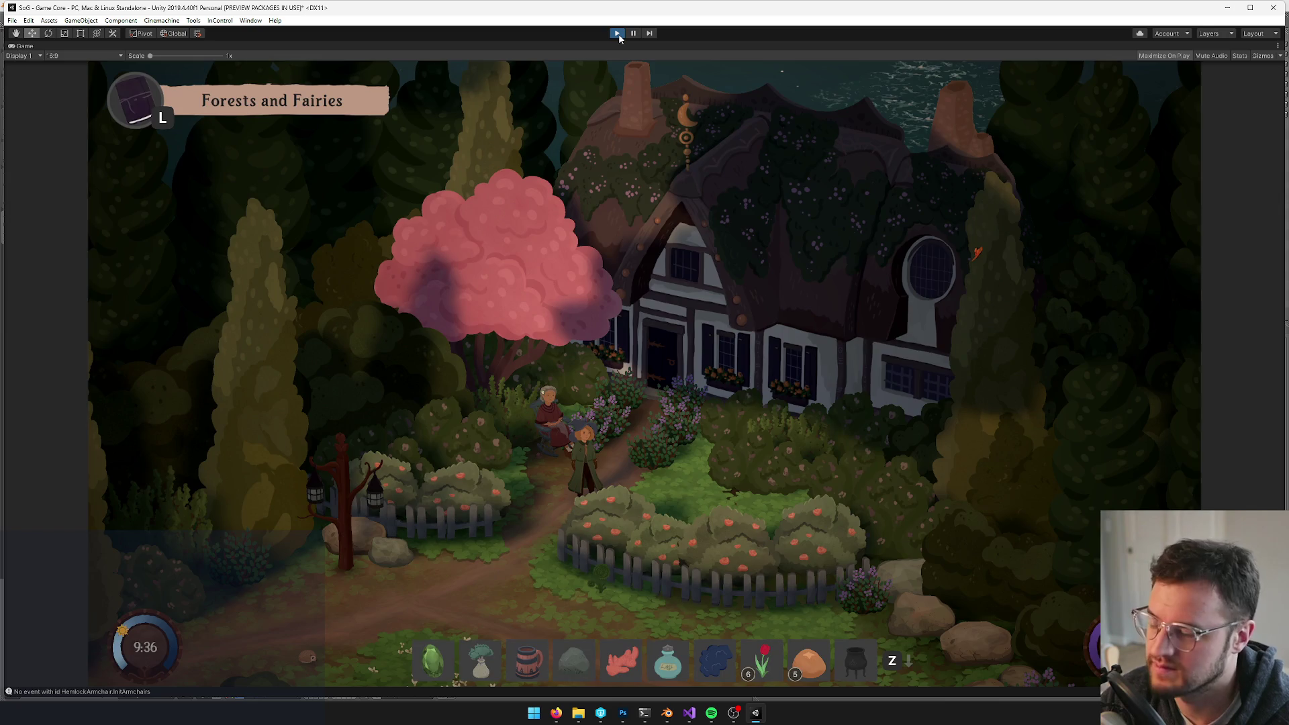
- Stop the game, set Cave Mushroom 1's sphere collider radius to 0.55, and save
{"action": "left_click", "coordinate": [618, 34]}
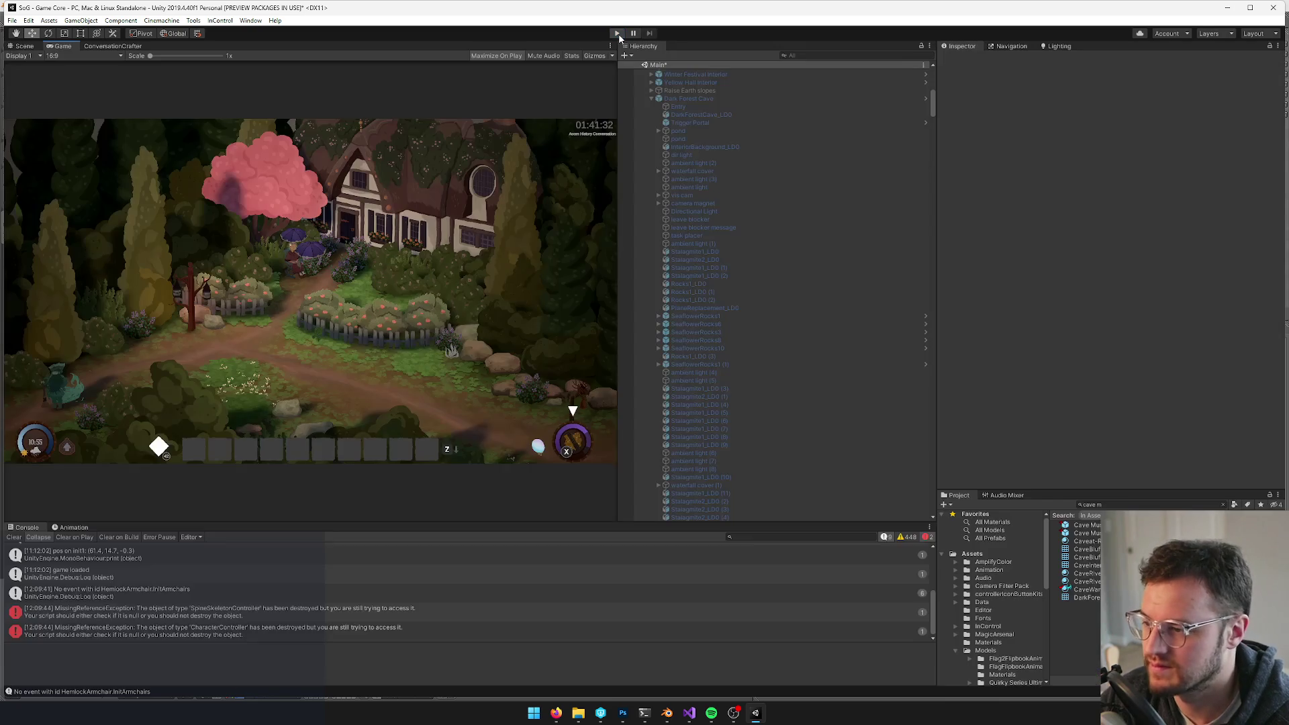
{"action": "left_click", "coordinate": [1094, 528]}
{"action": "left_click", "coordinate": [1099, 98]}
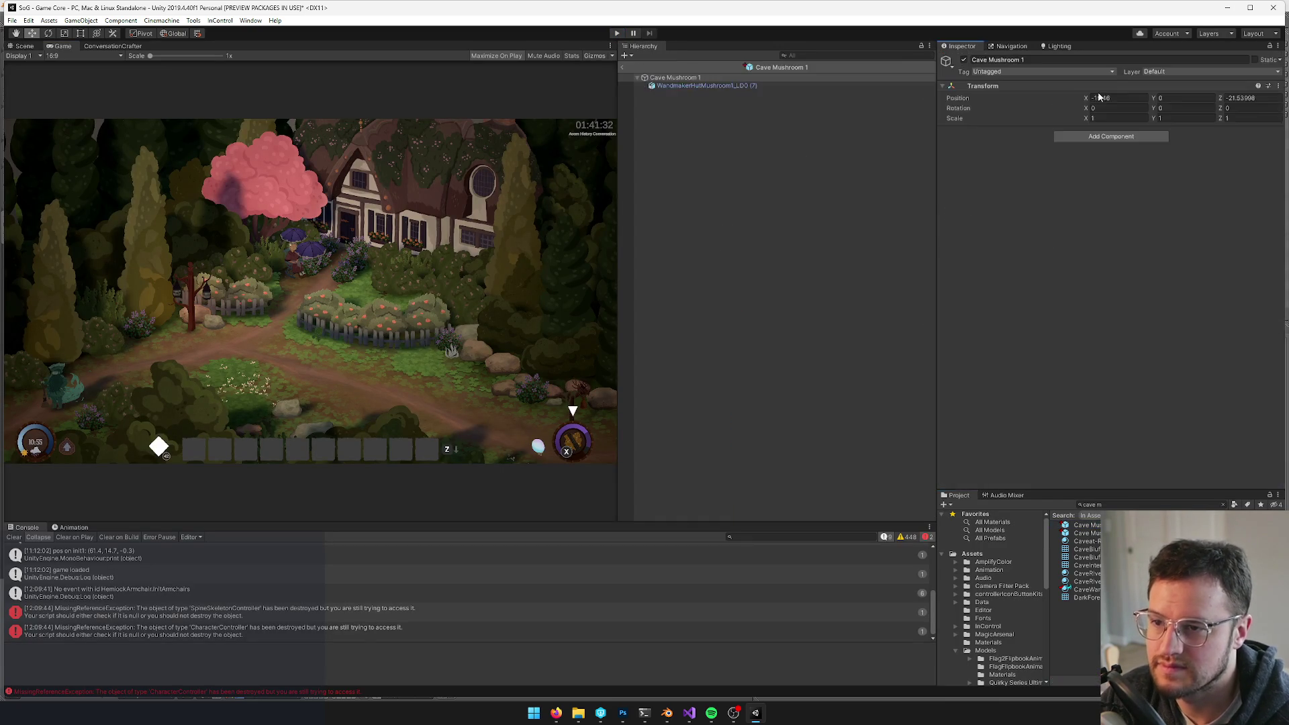
{"action": "left_click", "coordinate": [739, 88]}
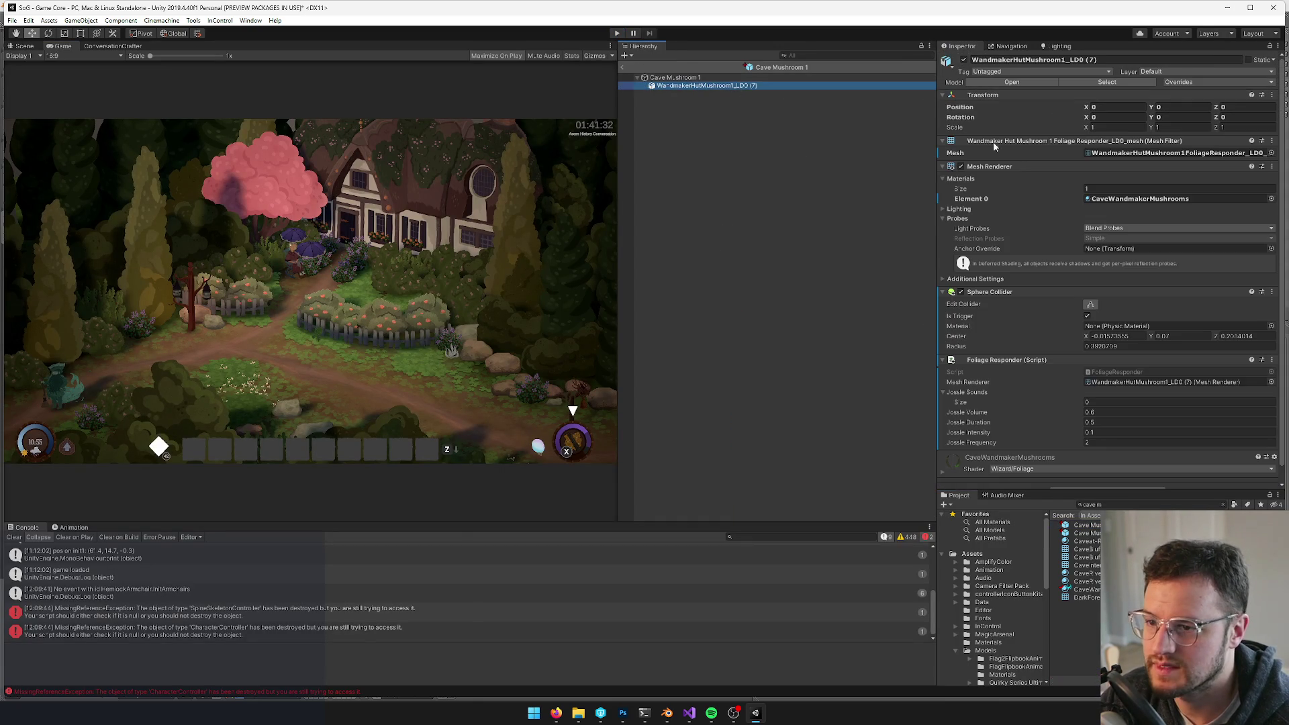
{"action": "left_click", "coordinate": [1133, 347]}
{"action": "type", "text": "55"}
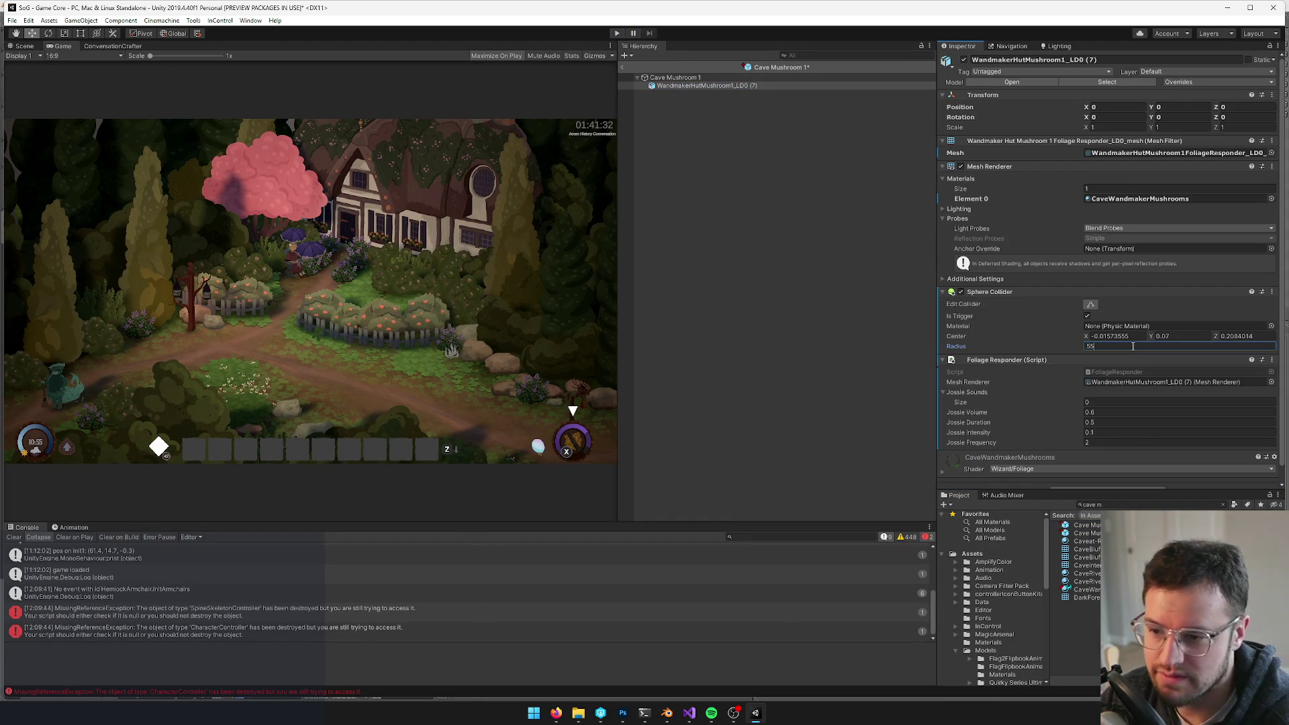
{"action": "left_click", "coordinate": [1141, 412]}
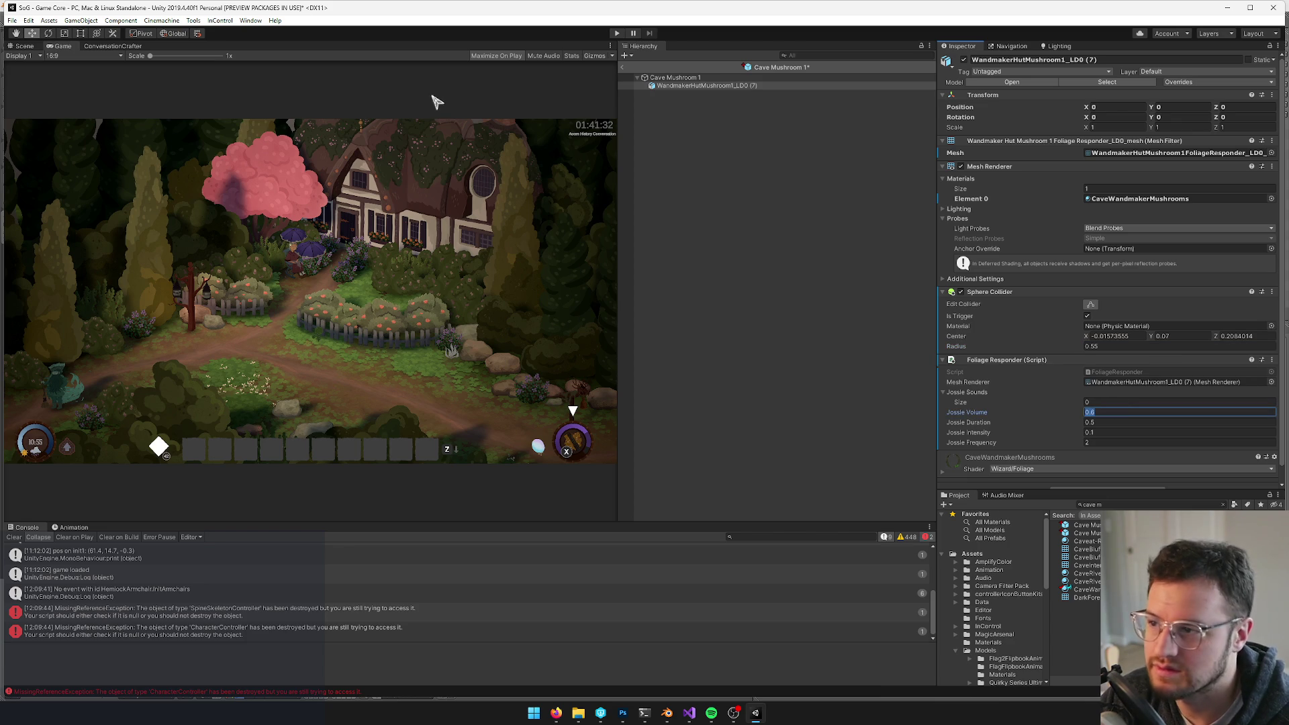
{"action": "left_click", "coordinate": [25, 46]}
{"action": "left_click", "coordinate": [566, 67]}
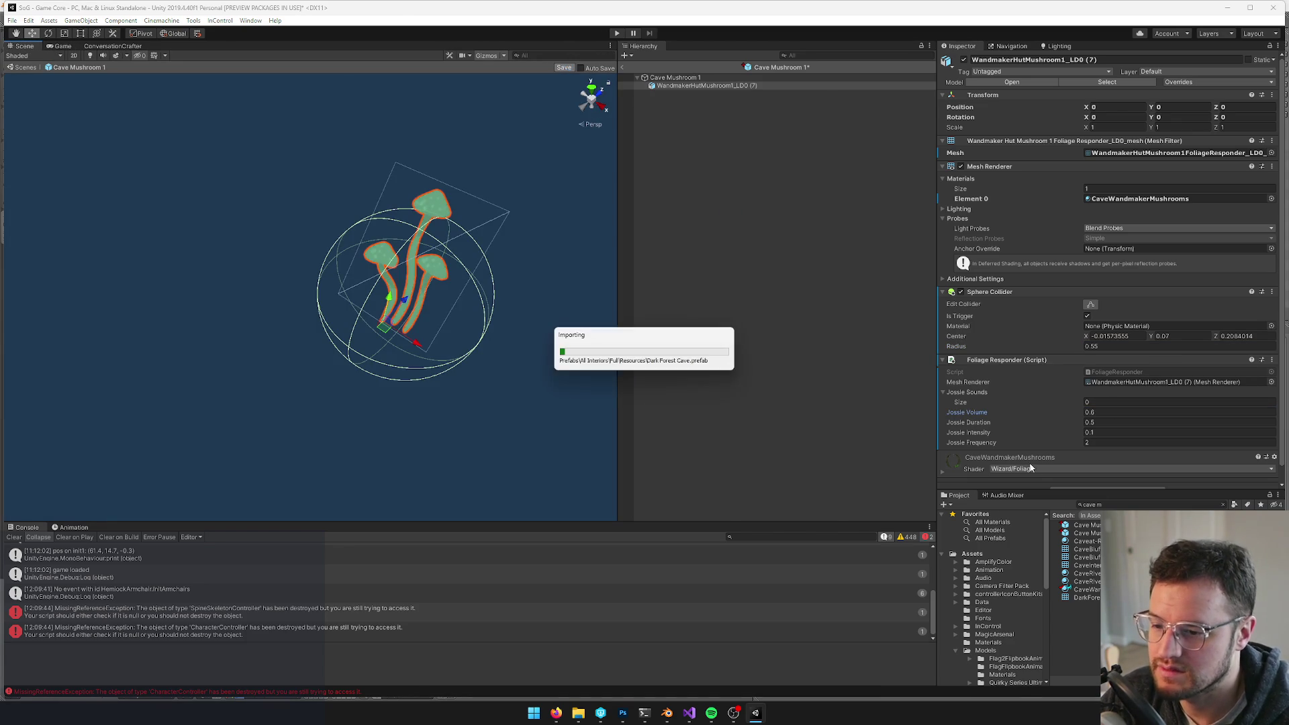
- Set Cave Mushroom 2's sphere collider radius to 0.55, save, and exit prefab mode
{"action": "double_click", "coordinate": [1083, 533]}
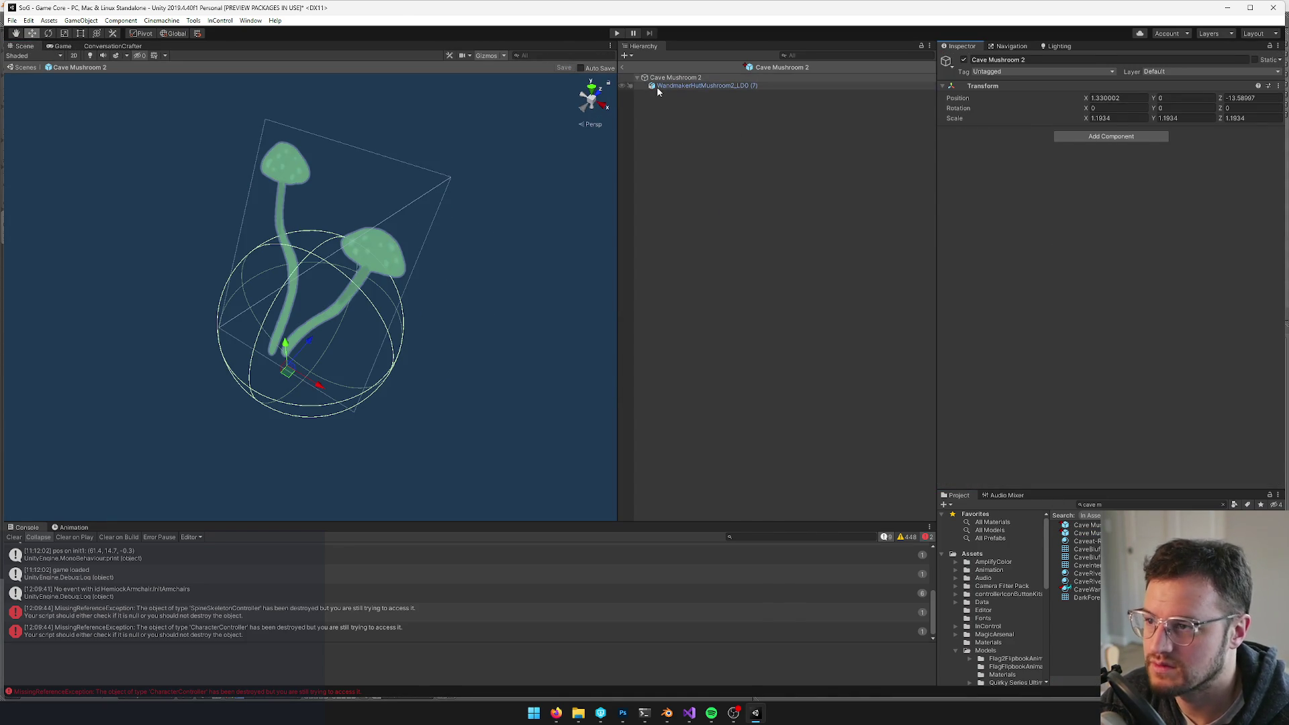
{"action": "left_click", "coordinate": [665, 86]}
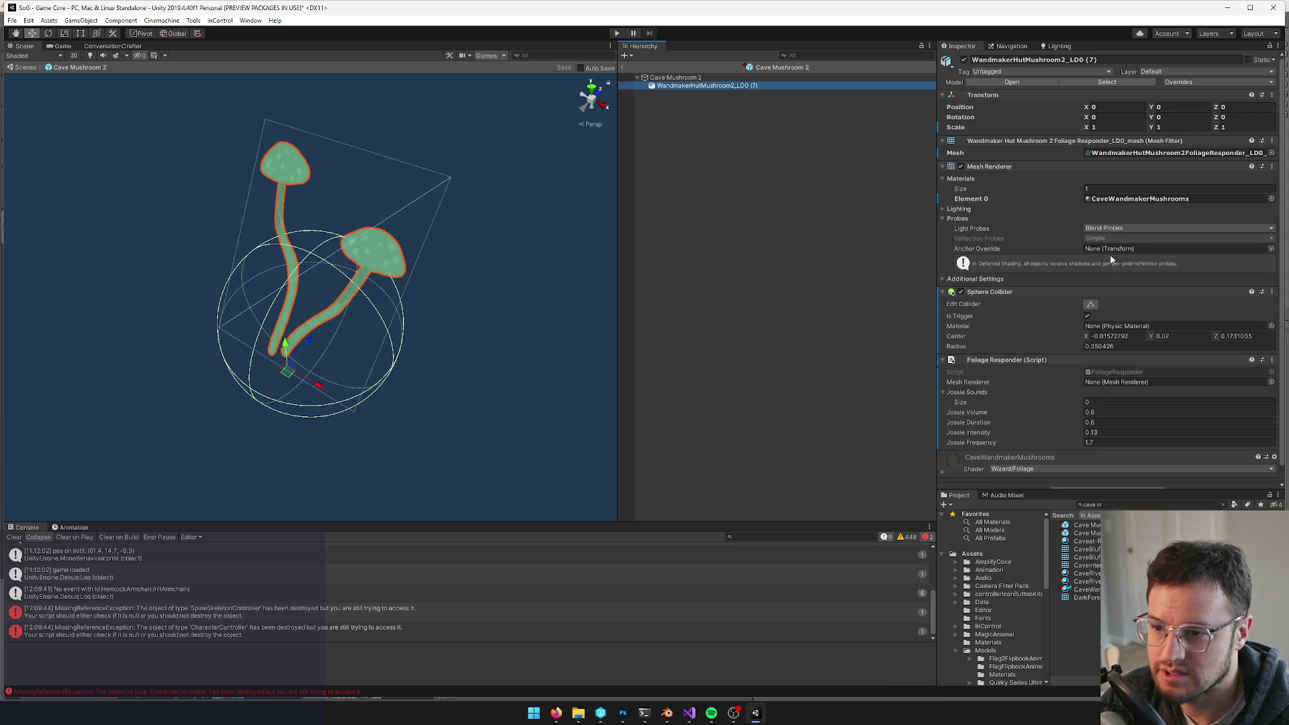
{"action": "left_click", "coordinate": [1116, 346]}
{"action": "key", "text": "BackSpace"}
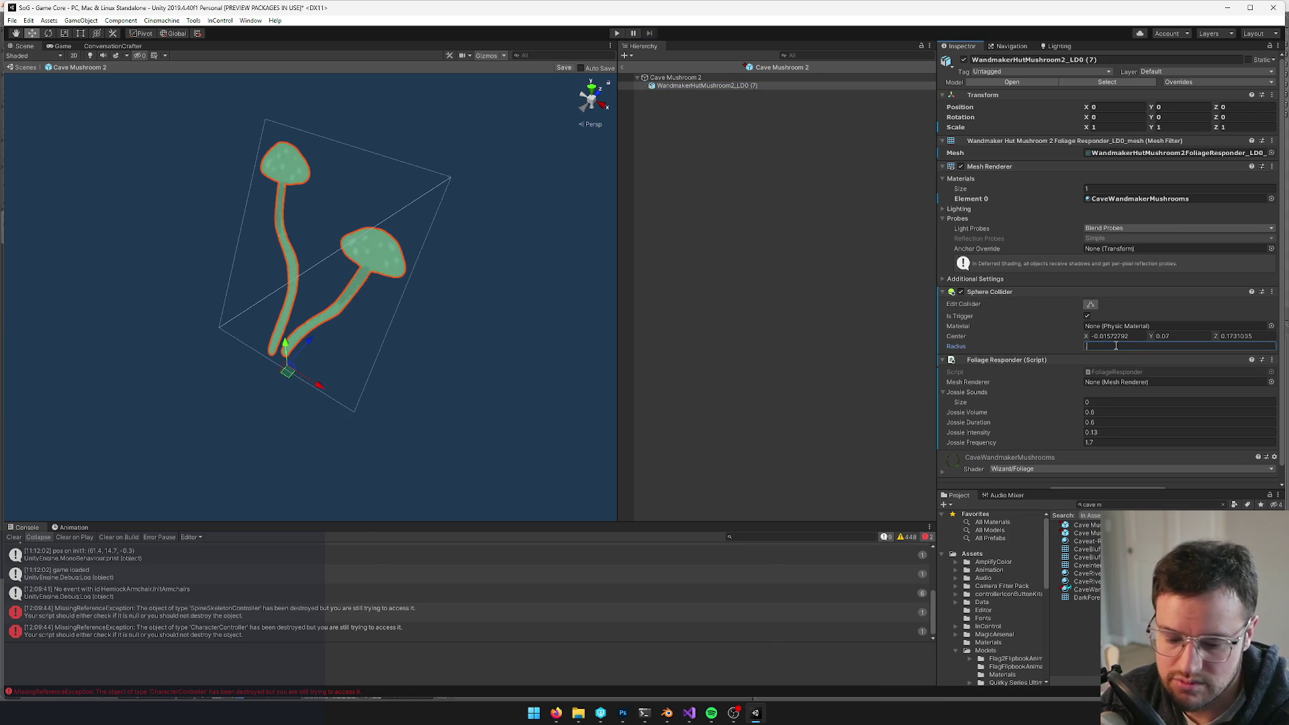
{"action": "type", "text": "0.55"}
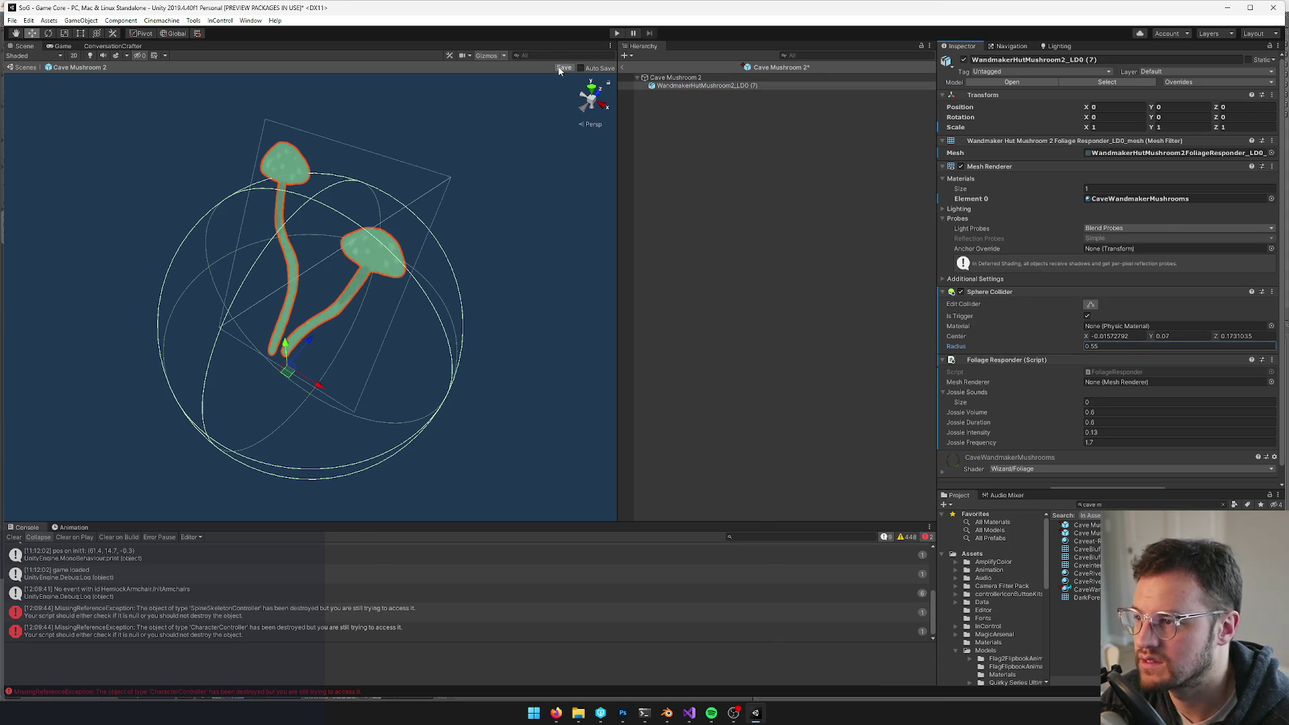
{"action": "left_click", "coordinate": [559, 69]}
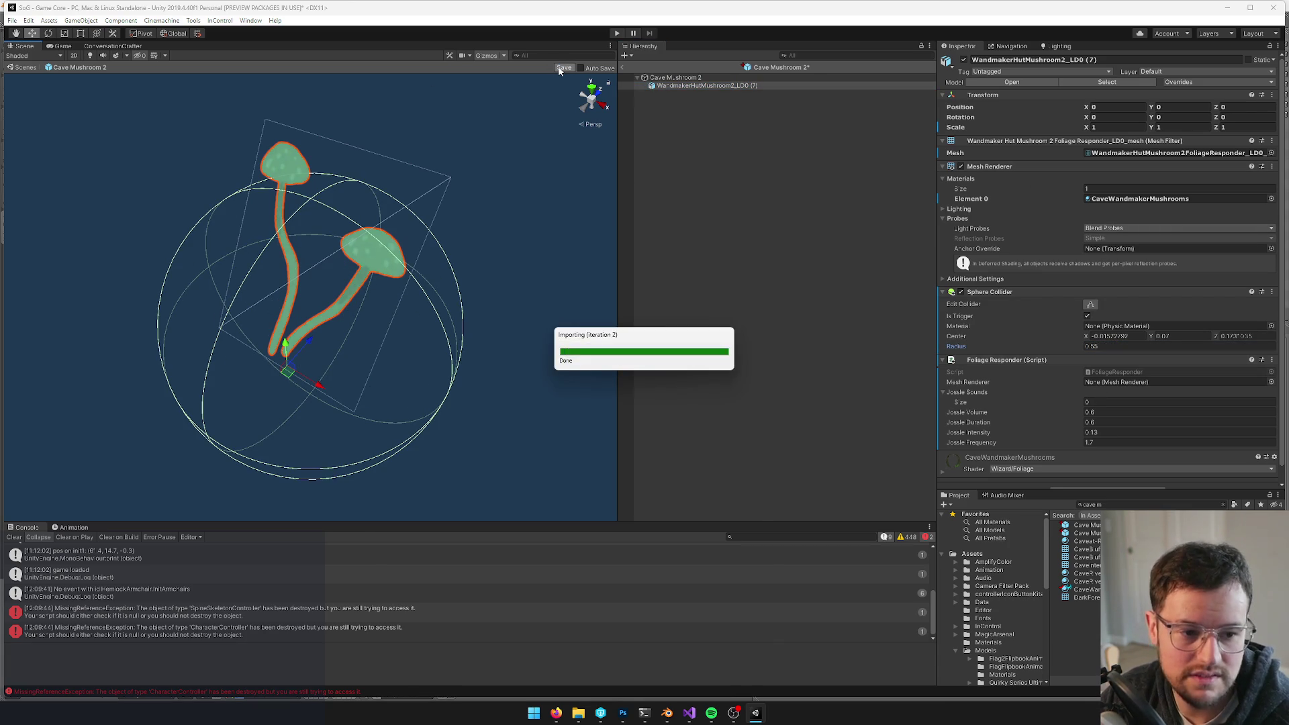
{"action": "left_click", "coordinate": [624, 73]}
{"action": "left_click", "coordinate": [623, 68]}
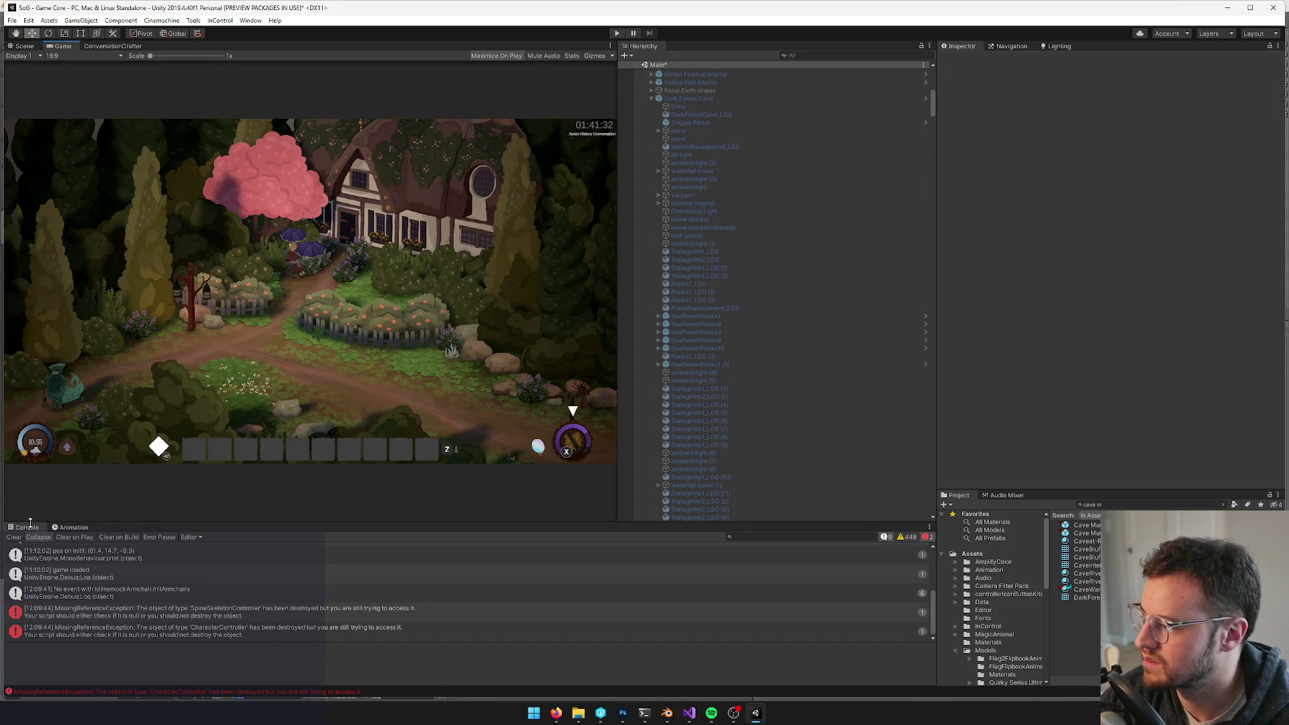
- Clear the console and select the vis cam object under Dark Forest Cave
{"action": "left_click", "coordinate": [14, 537]}
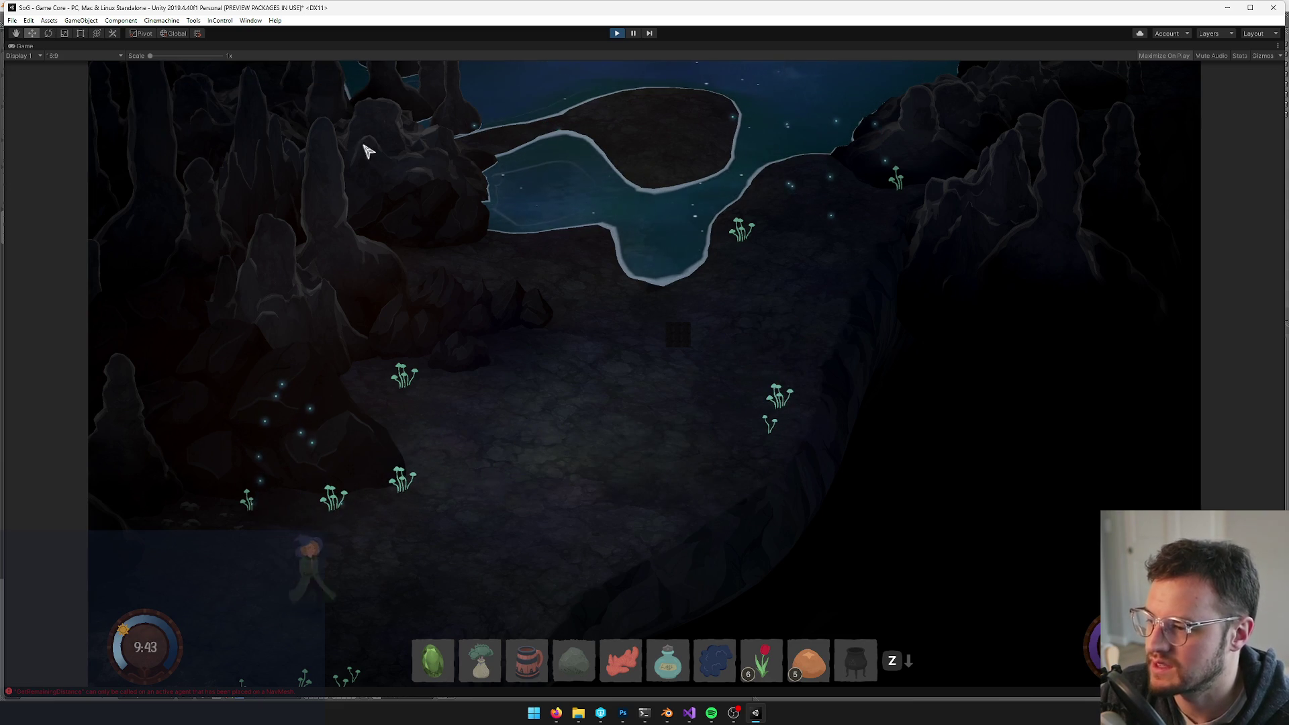
{"action": "right_click", "coordinate": [25, 46]}
{"action": "left_click", "coordinate": [51, 81]}
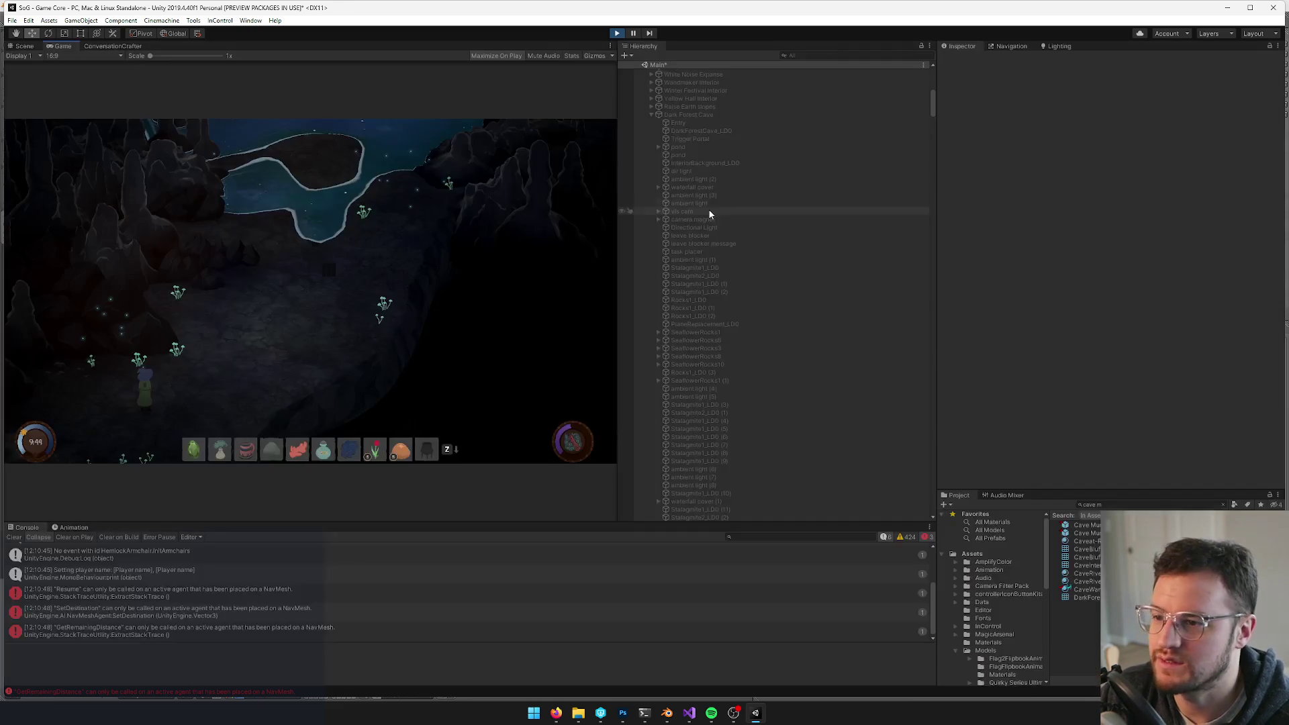
{"action": "scroll", "coordinate": [738, 255], "scroll_direction": "up", "scroll_amount": 15}
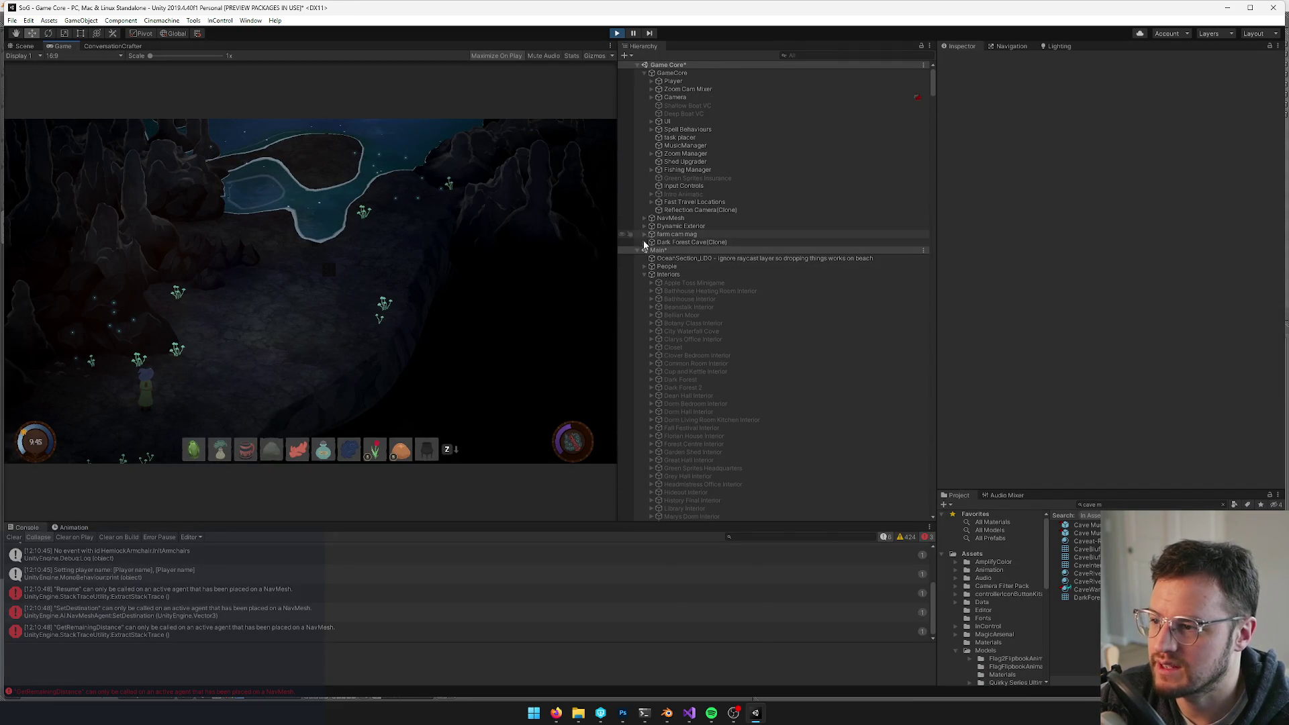
{"action": "left_click", "coordinate": [644, 242]}
{"action": "left_click", "coordinate": [674, 339]}
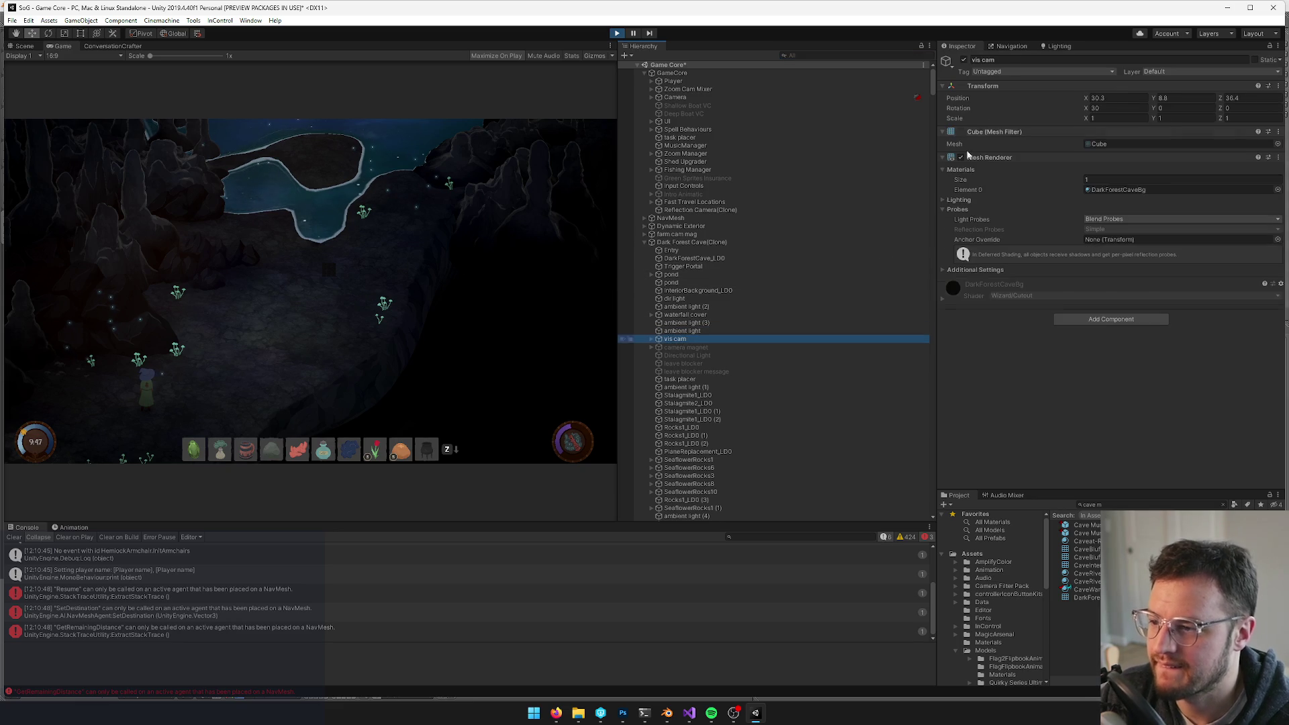
- Maximize the running Game view to control the character
{"action": "left_click", "coordinate": [432, 231]}
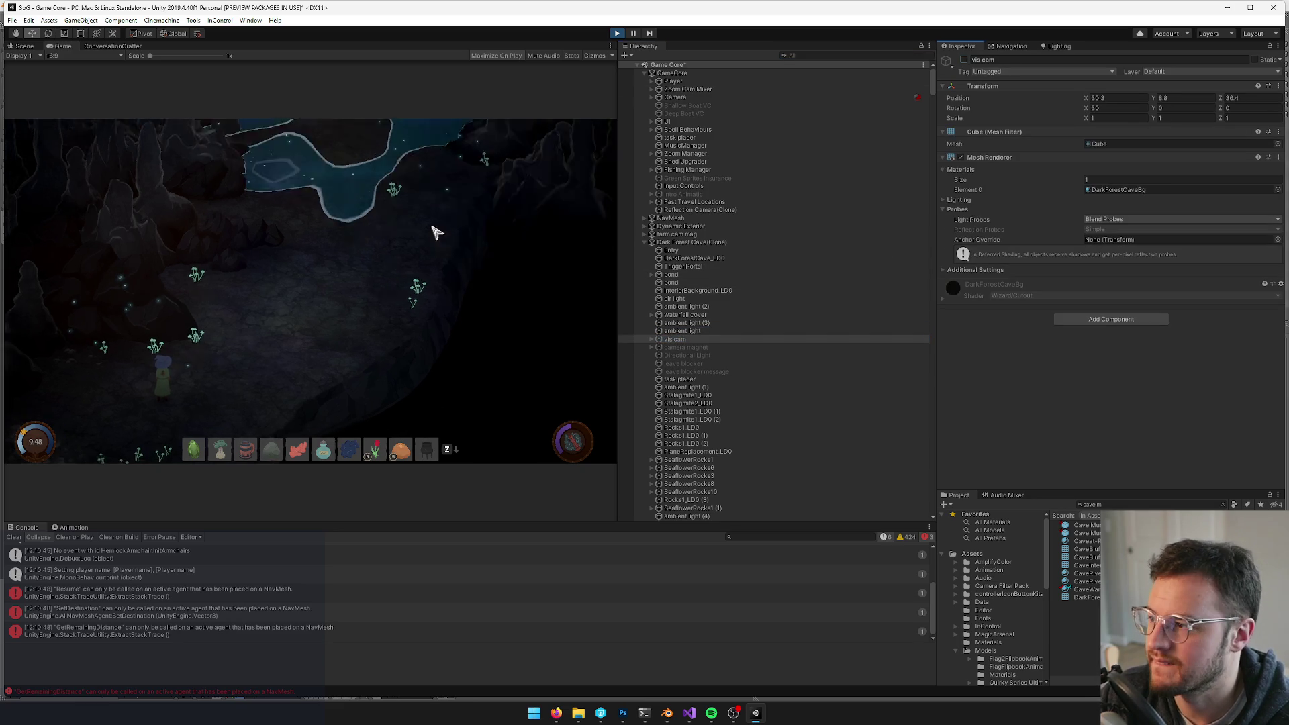
{"action": "right_click", "coordinate": [63, 49]}
{"action": "left_click", "coordinate": [87, 81]}
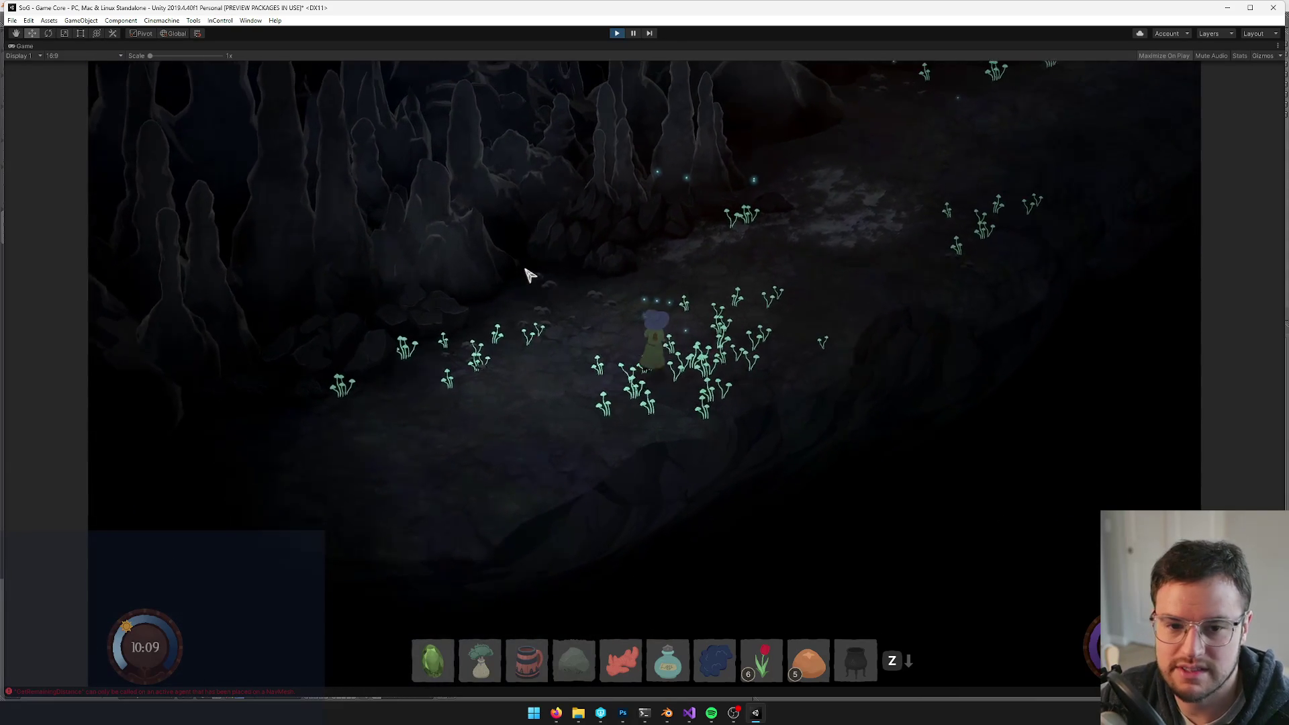
- Restore the editor layout, select the fake volumetric light, and widen the Game view
{"action": "key", "text": "w"}
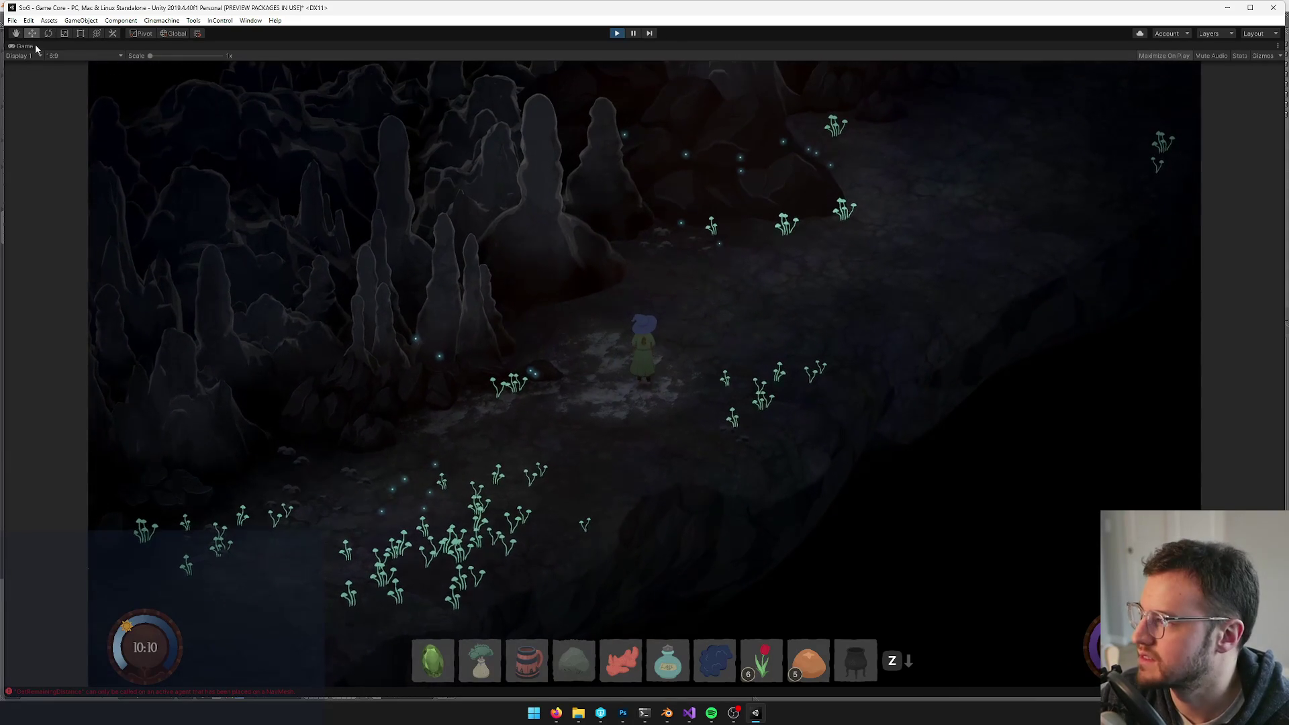
{"action": "right_click", "coordinate": [36, 47]}
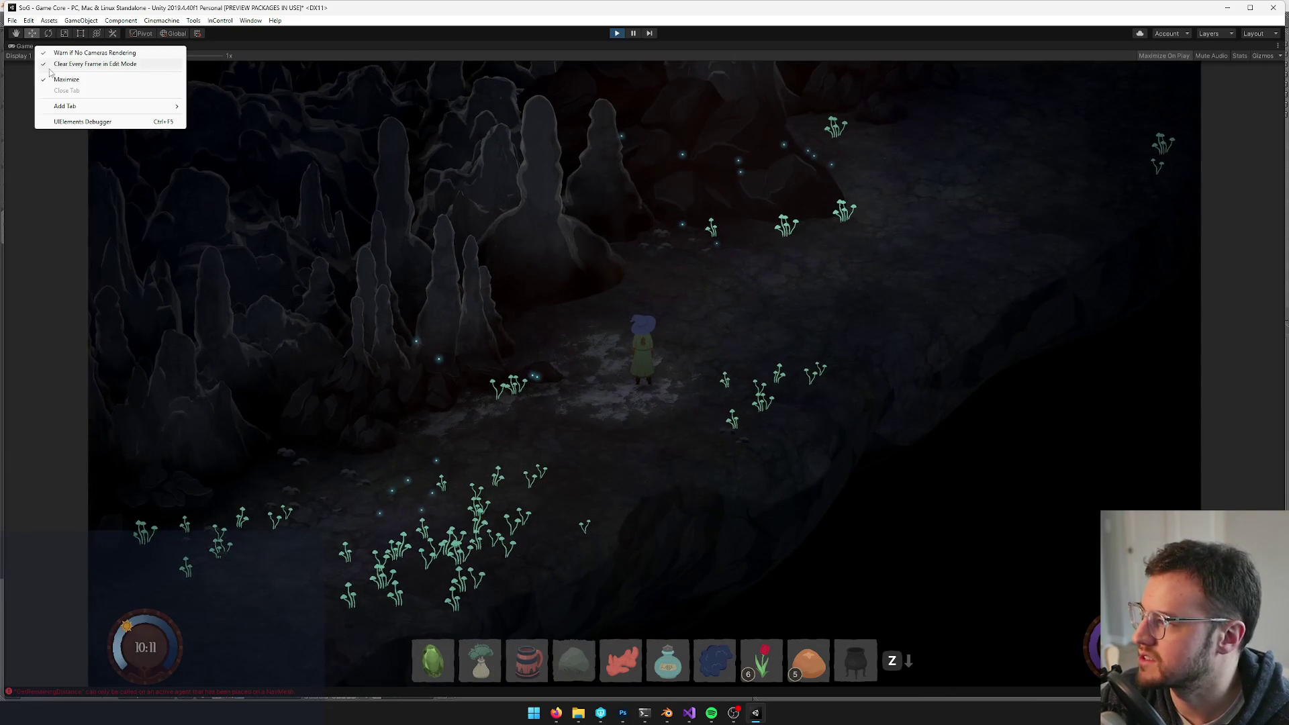
{"action": "left_click", "coordinate": [50, 79]}
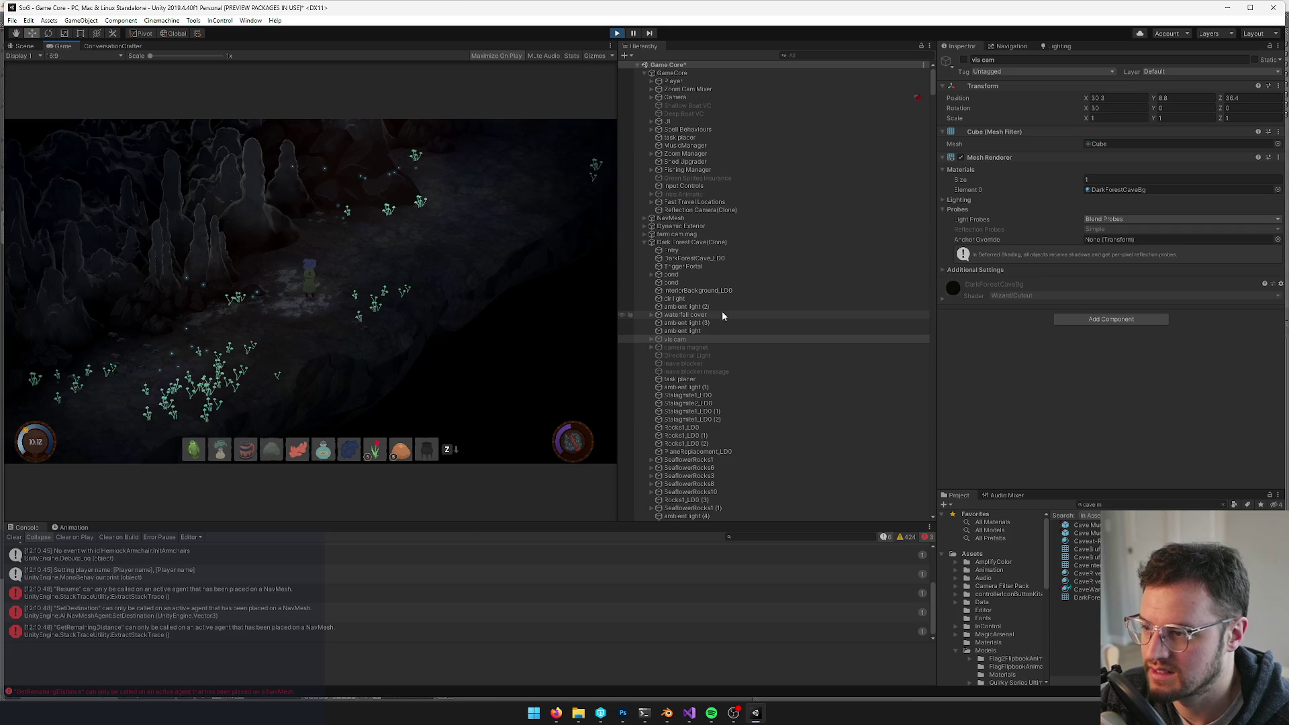
{"action": "scroll", "coordinate": [689, 276], "scroll_direction": "down", "scroll_amount": 15}
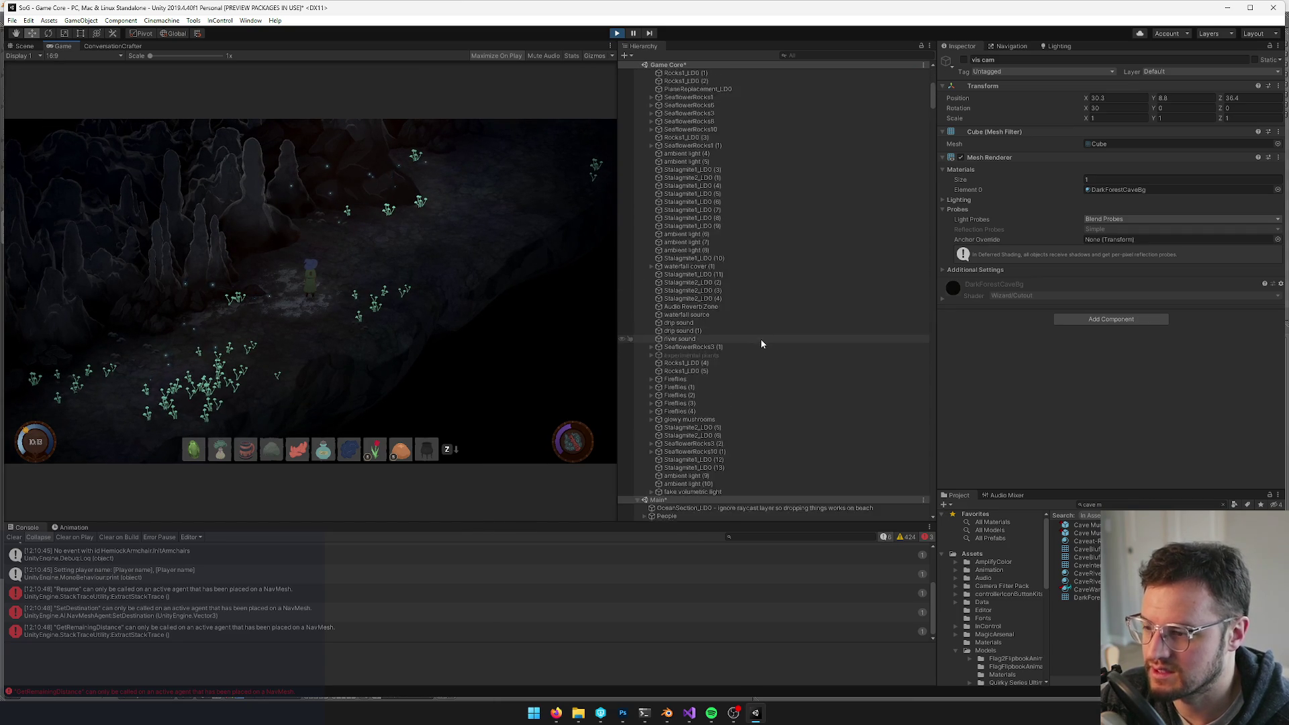
{"action": "left_click", "coordinate": [711, 402]}
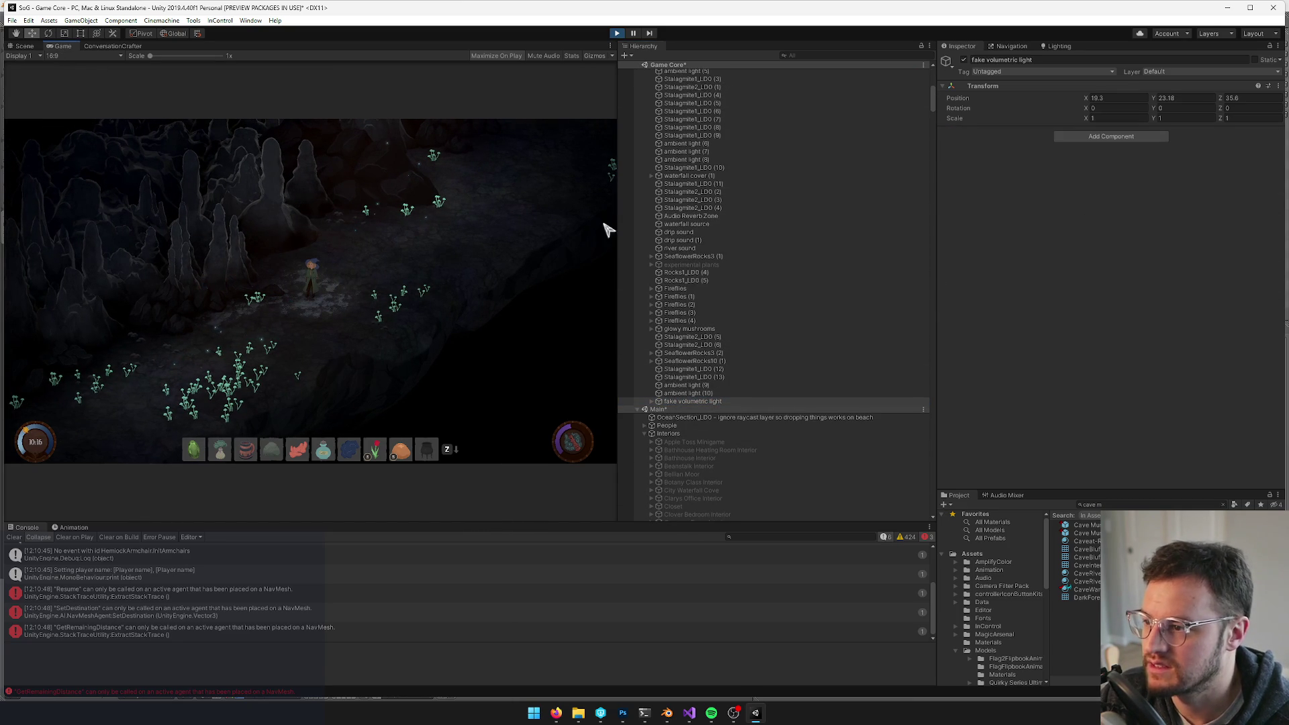
{"action": "left_click_drag", "start_coordinate": [618, 227], "coordinate": [833, 229]}
- Walk the character through the cave and enable the fake volumetric light
{"action": "key", "text": "w"}
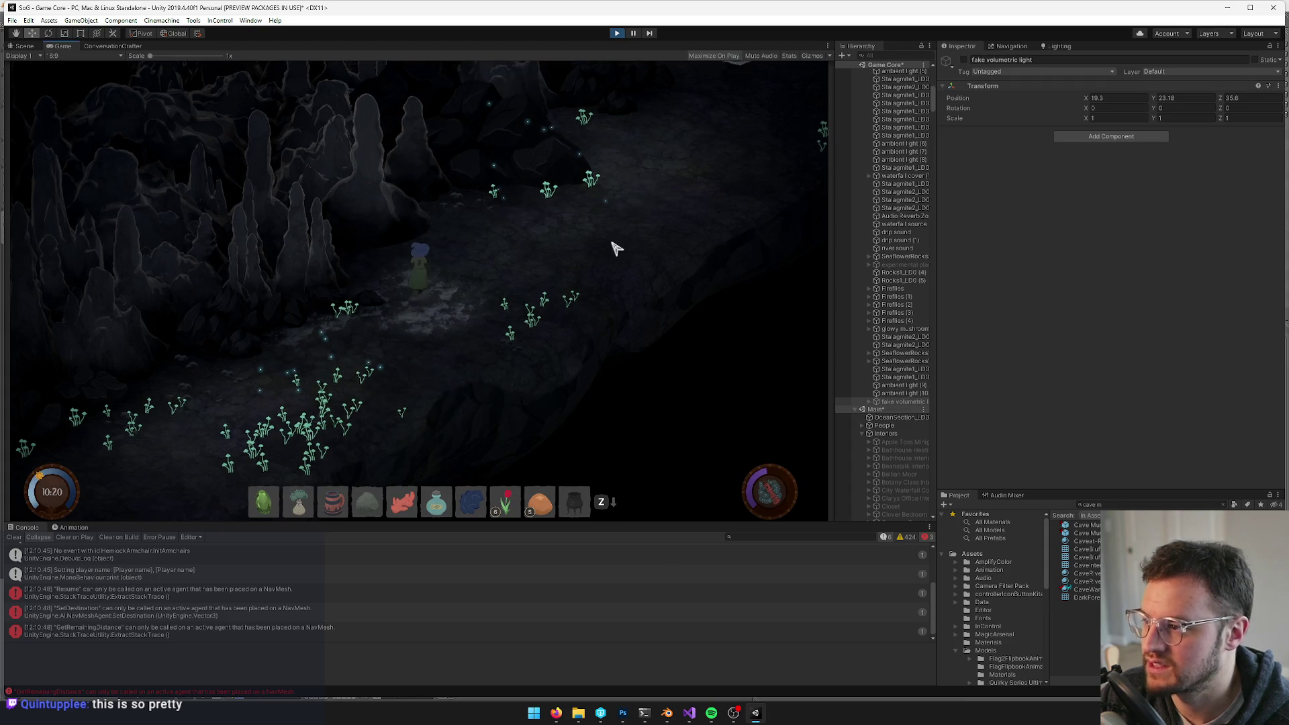
{"action": "key", "text": "s"}
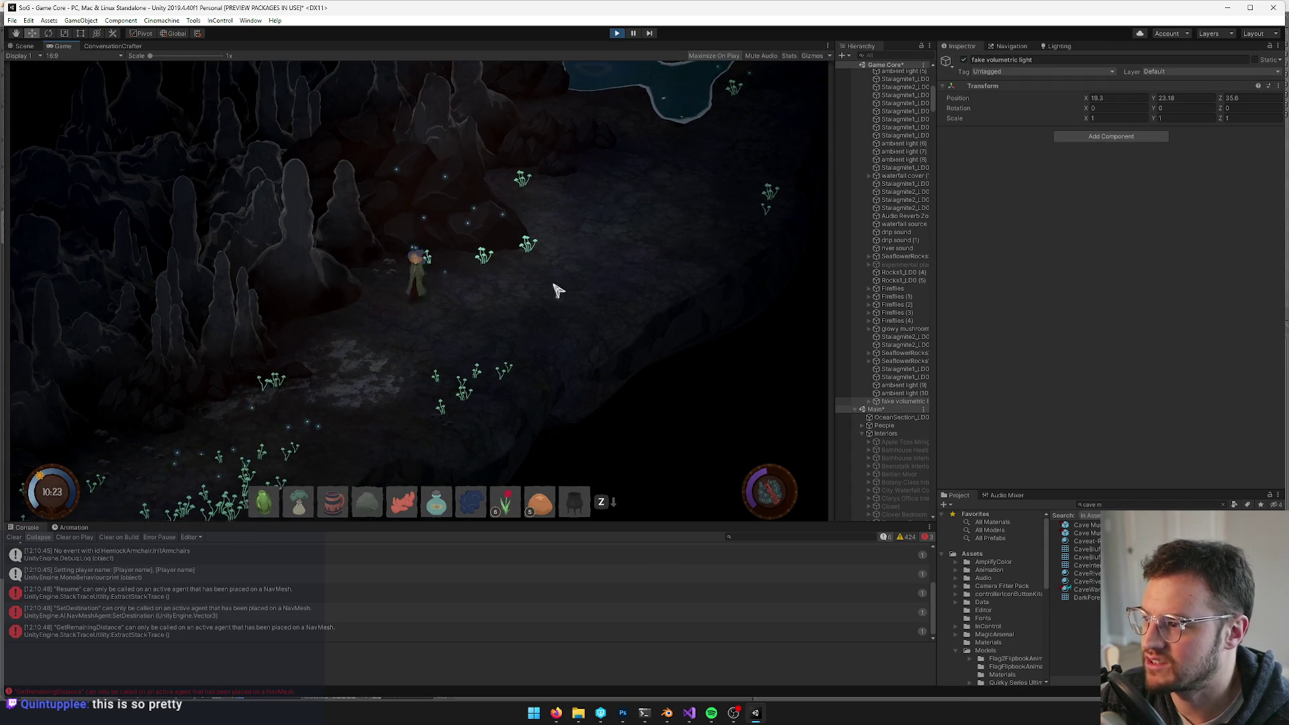
{"action": "key", "text": "s"}
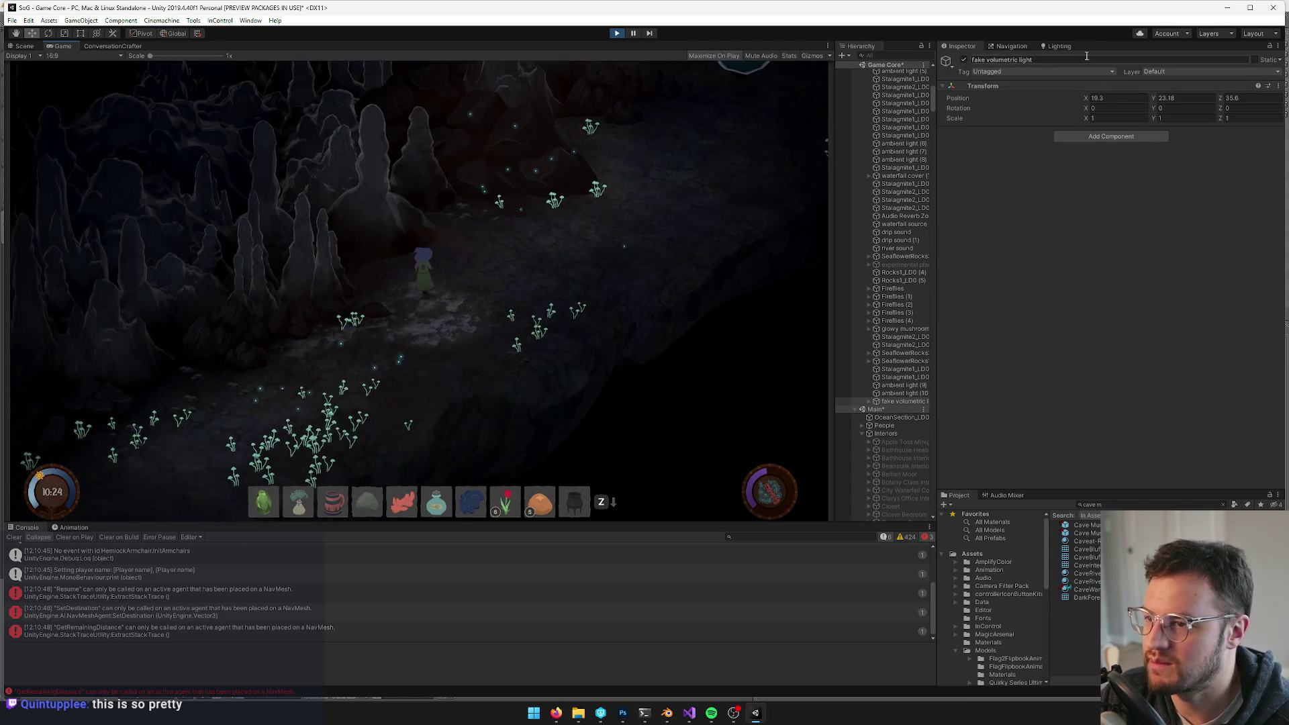
{"action": "key", "text": "w"}
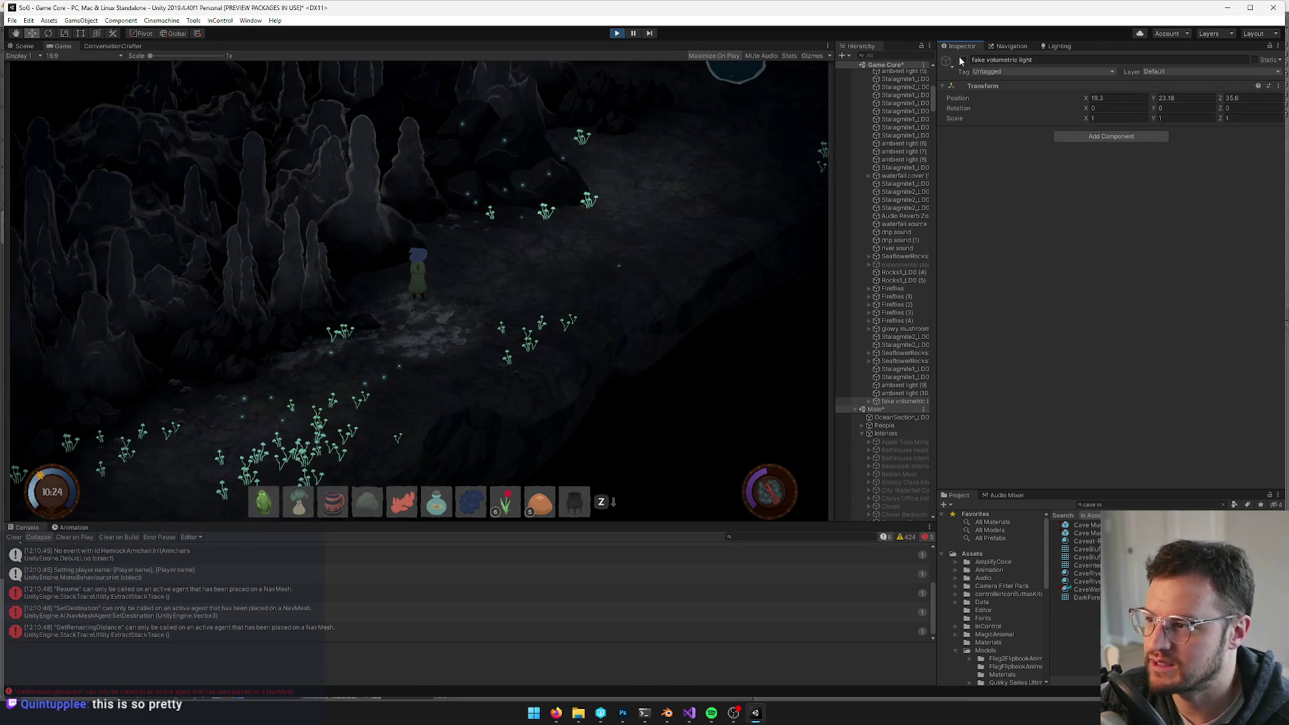
{"action": "left_click", "coordinate": [964, 60]}
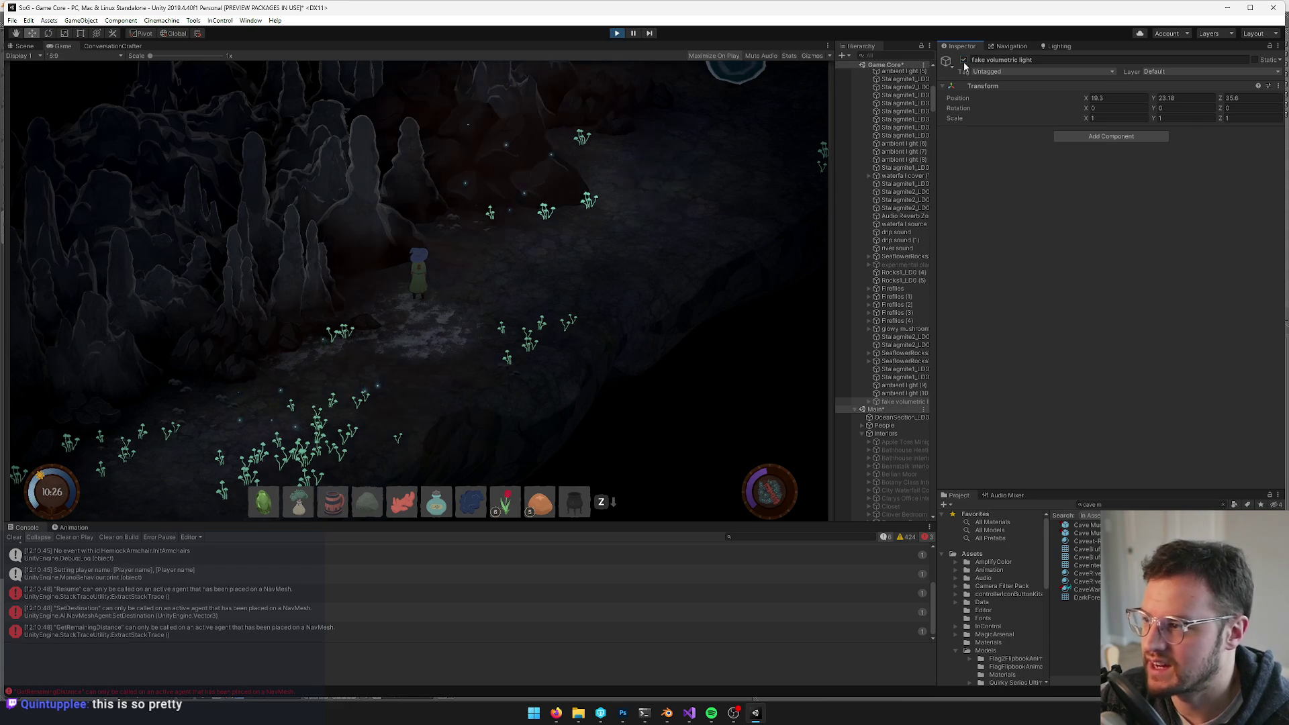
{"action": "key", "text": "s"}
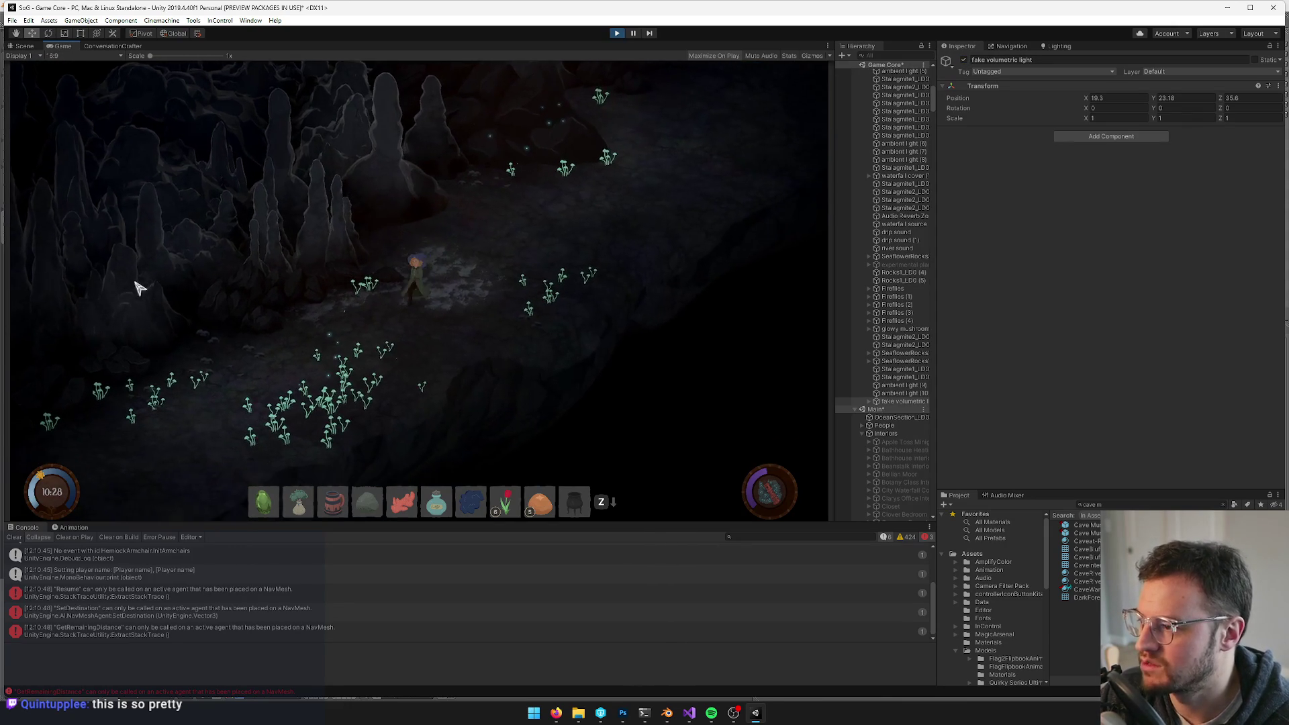
{"action": "key", "text": "s"}
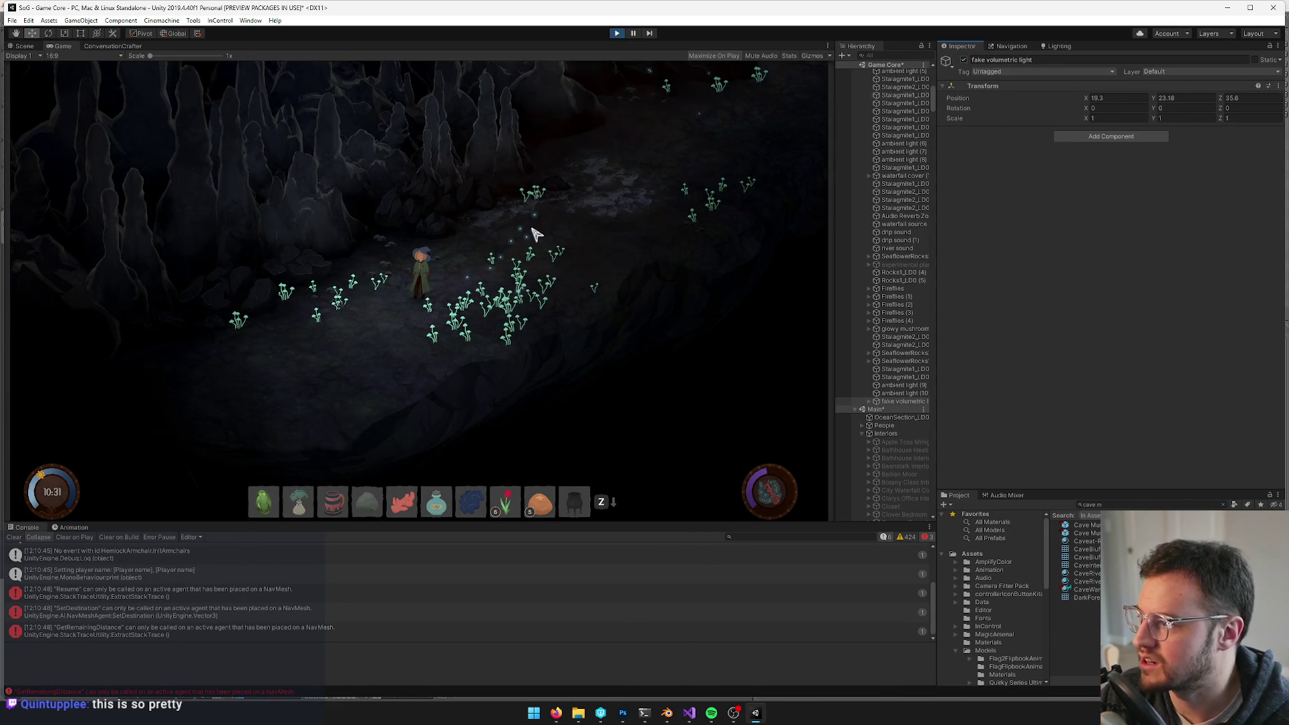
{"action": "key", "text": "w"}
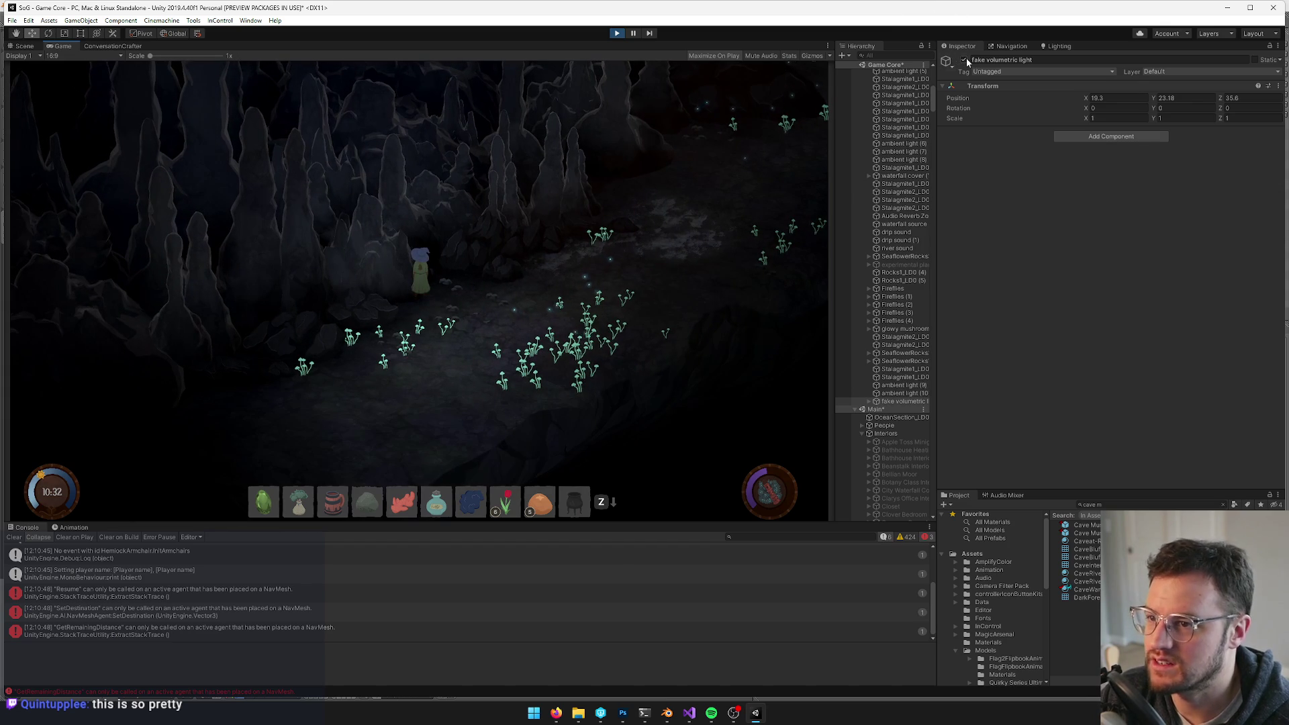
- Keep walking while toggling the fake volumetric light off, on, and off again
{"action": "left_click", "coordinate": [331, 432]}
{"action": "key", "text": "s"}
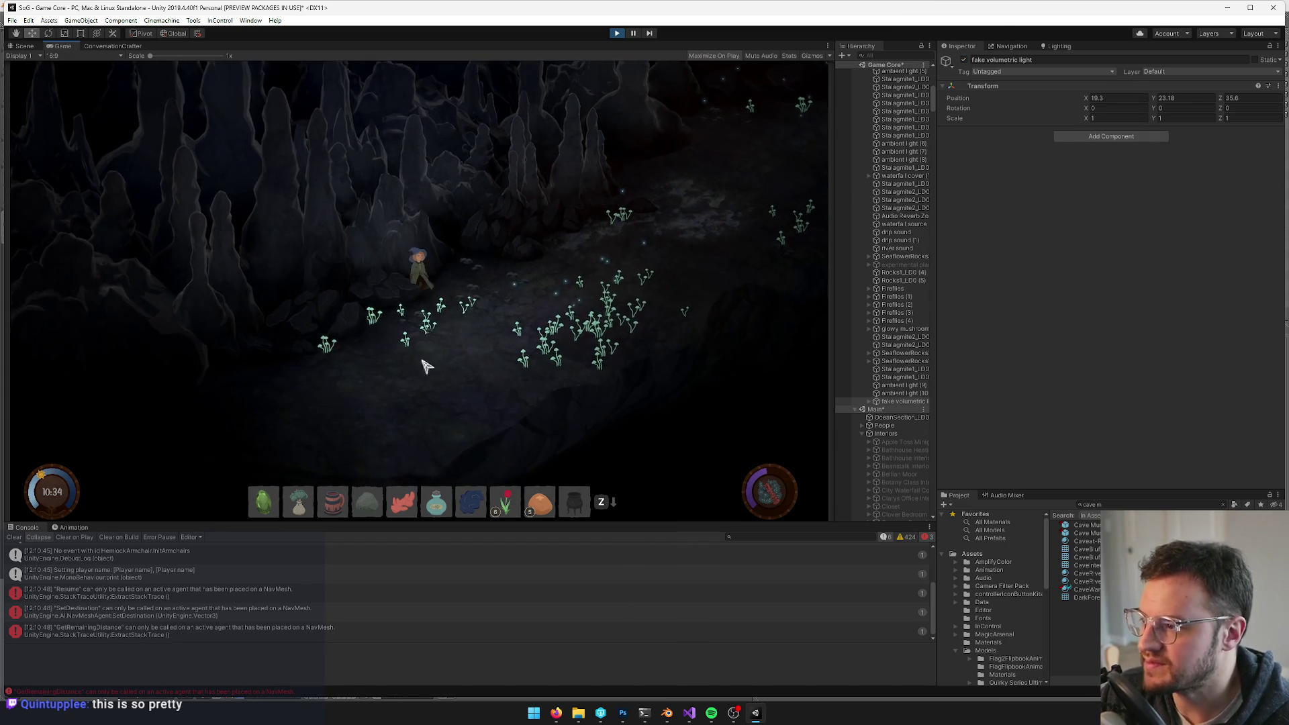
{"action": "key", "text": "w"}
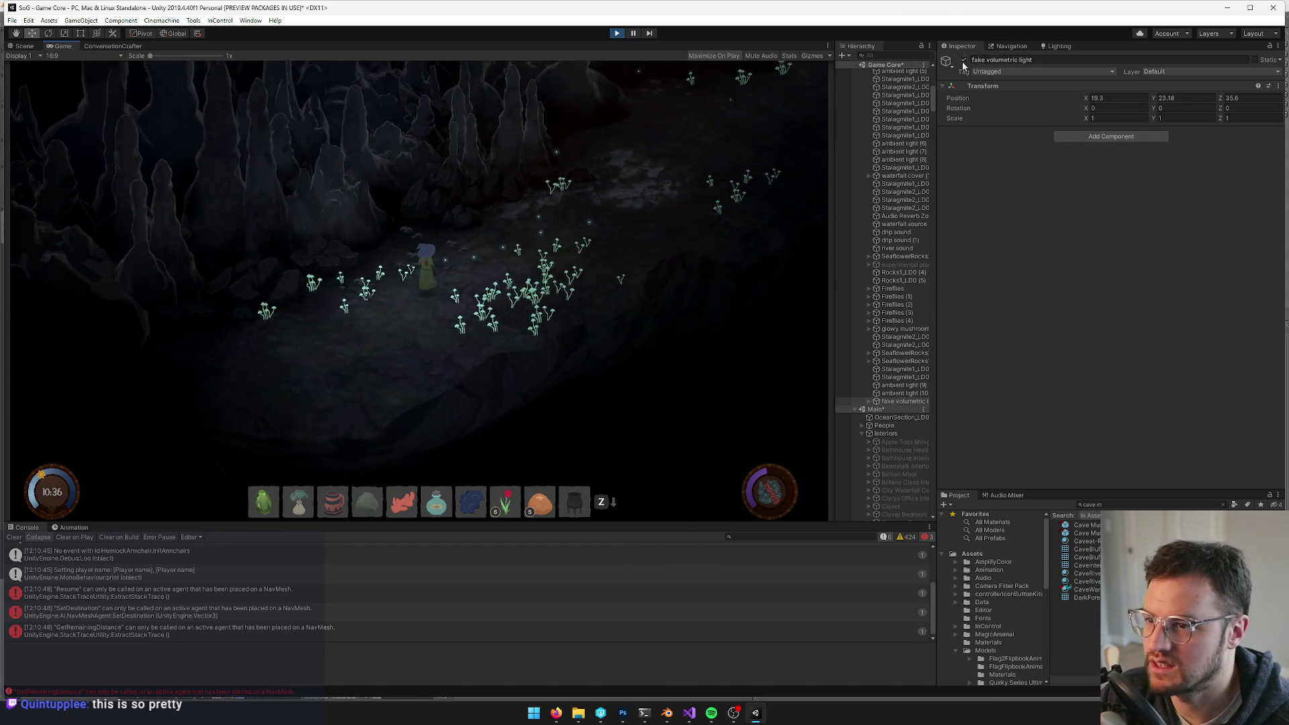
{"action": "left_click", "coordinate": [964, 60]}
{"action": "left_click", "coordinate": [964, 60]}
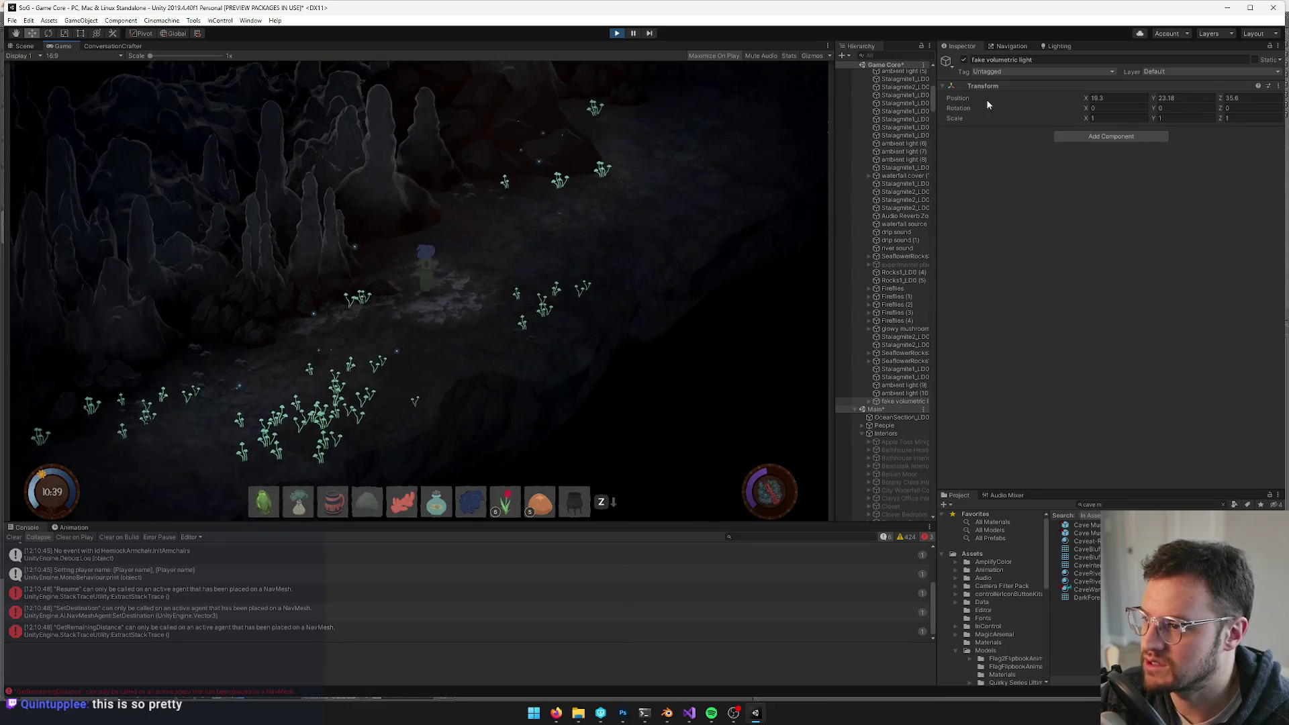
{"action": "left_click", "coordinate": [964, 60]}
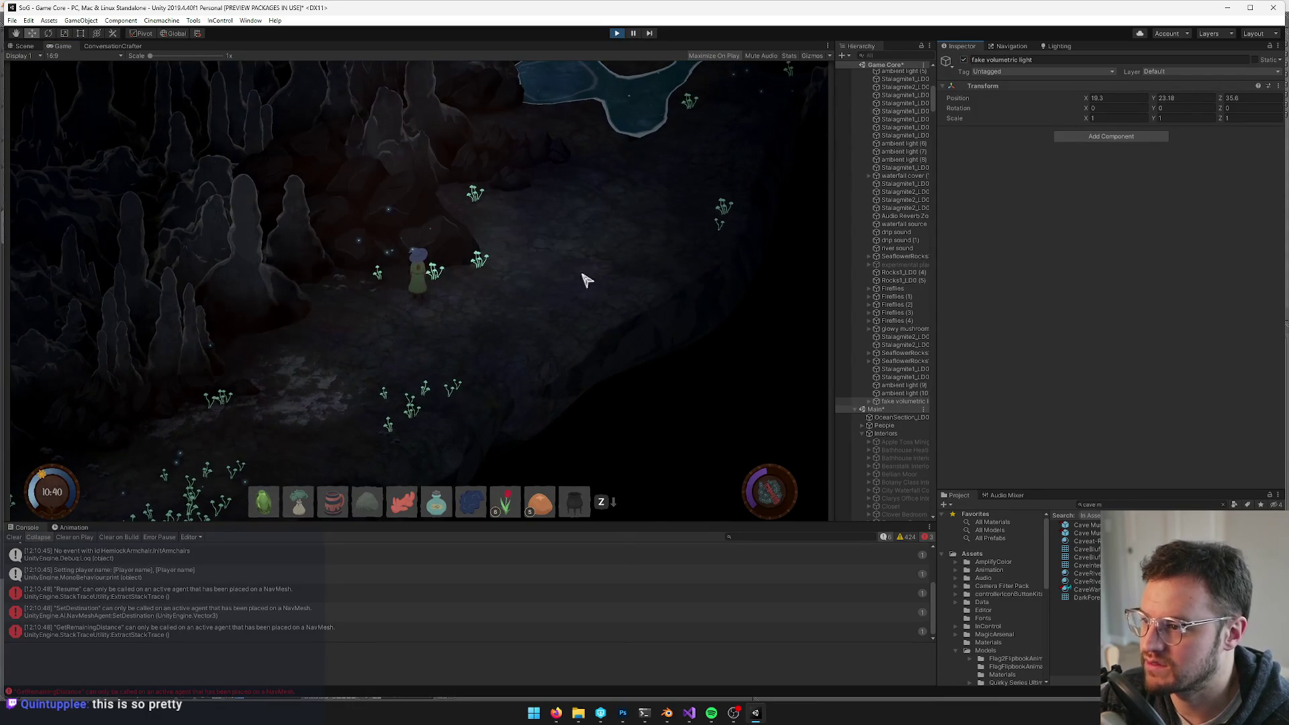
- Toggle the volumetric light back on, visit the waterfall pond, then exit Play mode
{"action": "left_click", "coordinate": [964, 60]}
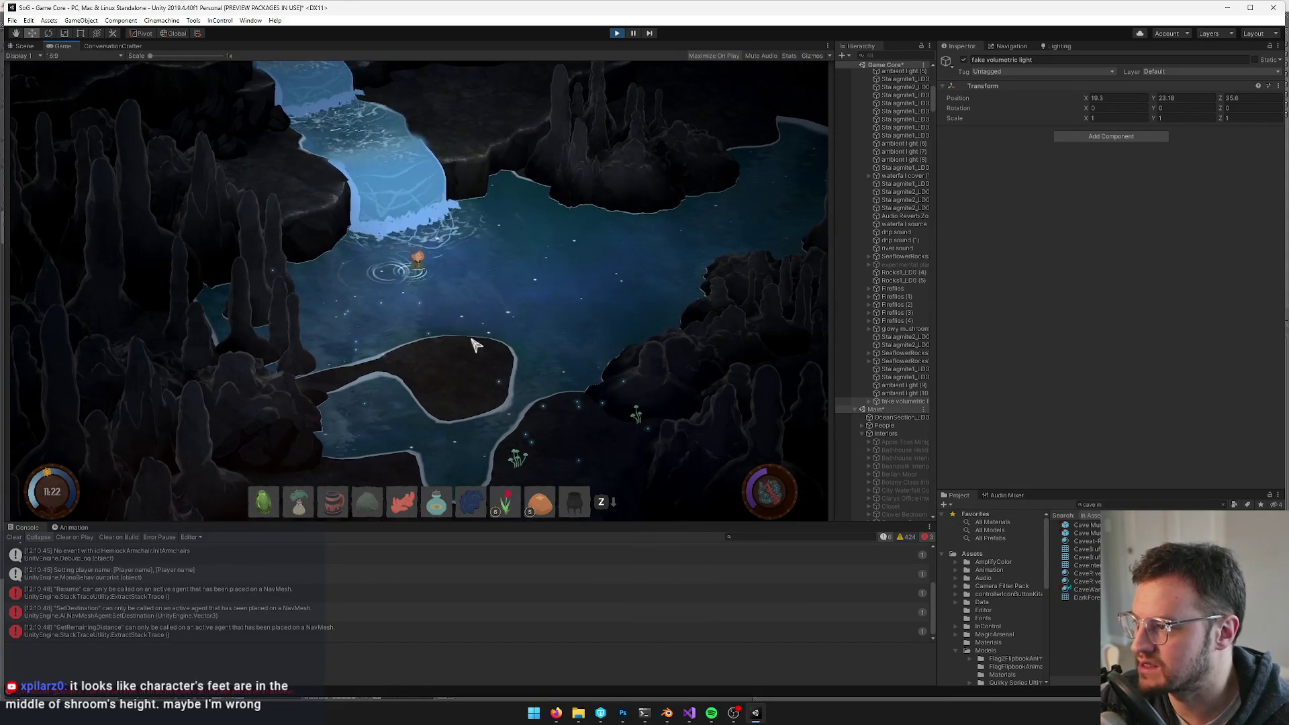
{"action": "left_click", "coordinate": [615, 35]}
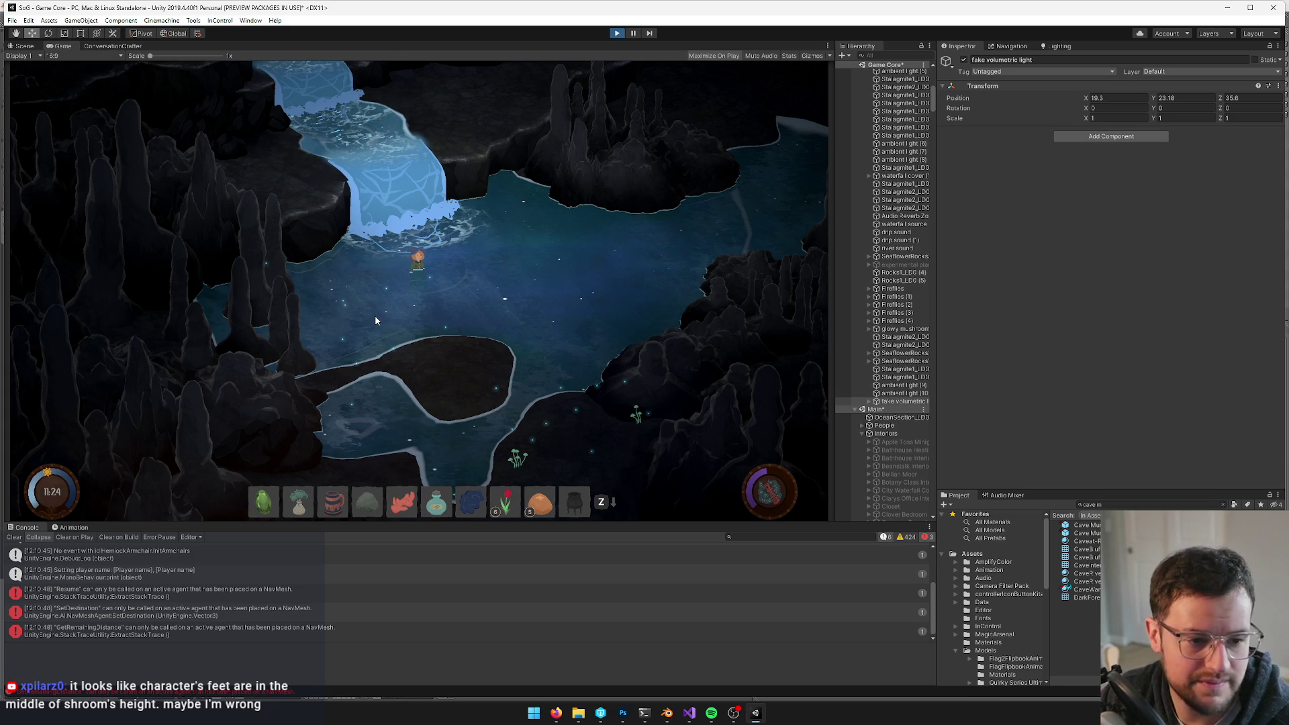
{"action": "key", "text": "ctrl+p"}
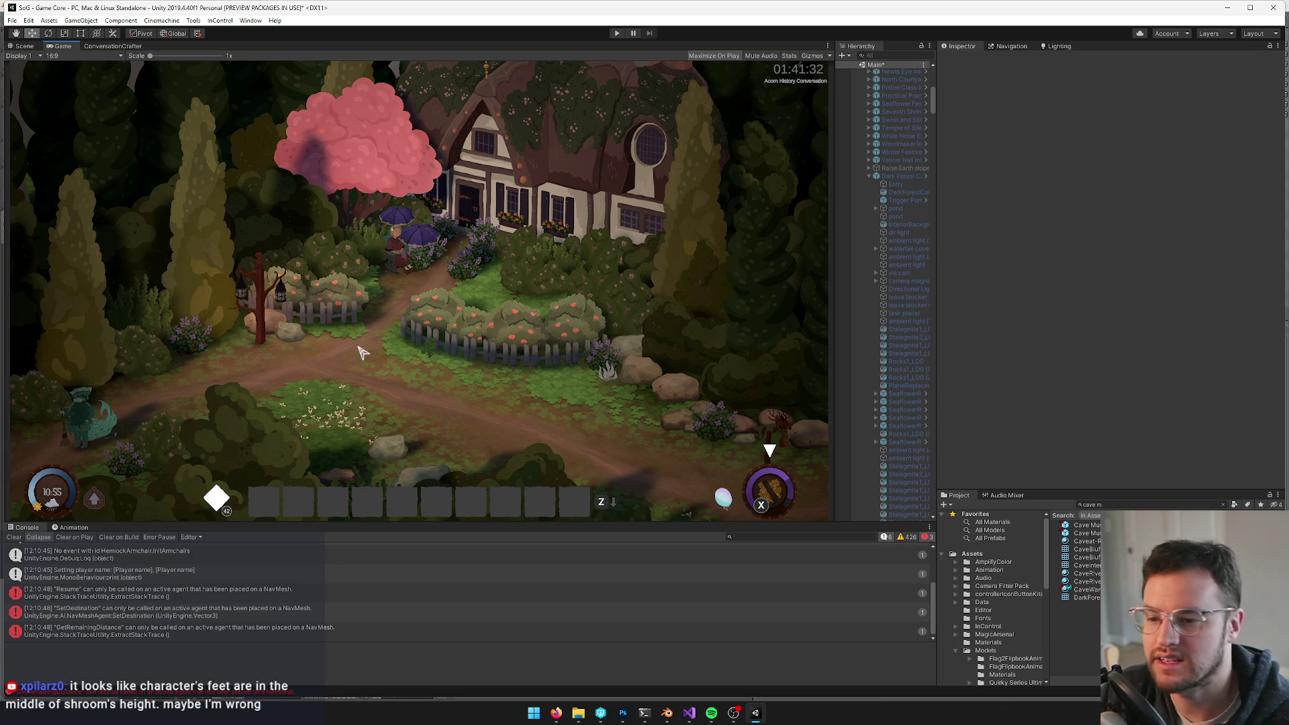
- Open the Dark Forest Cave prefab in the Scene view and pull back over the river
{"action": "left_click", "coordinate": [903, 177]}
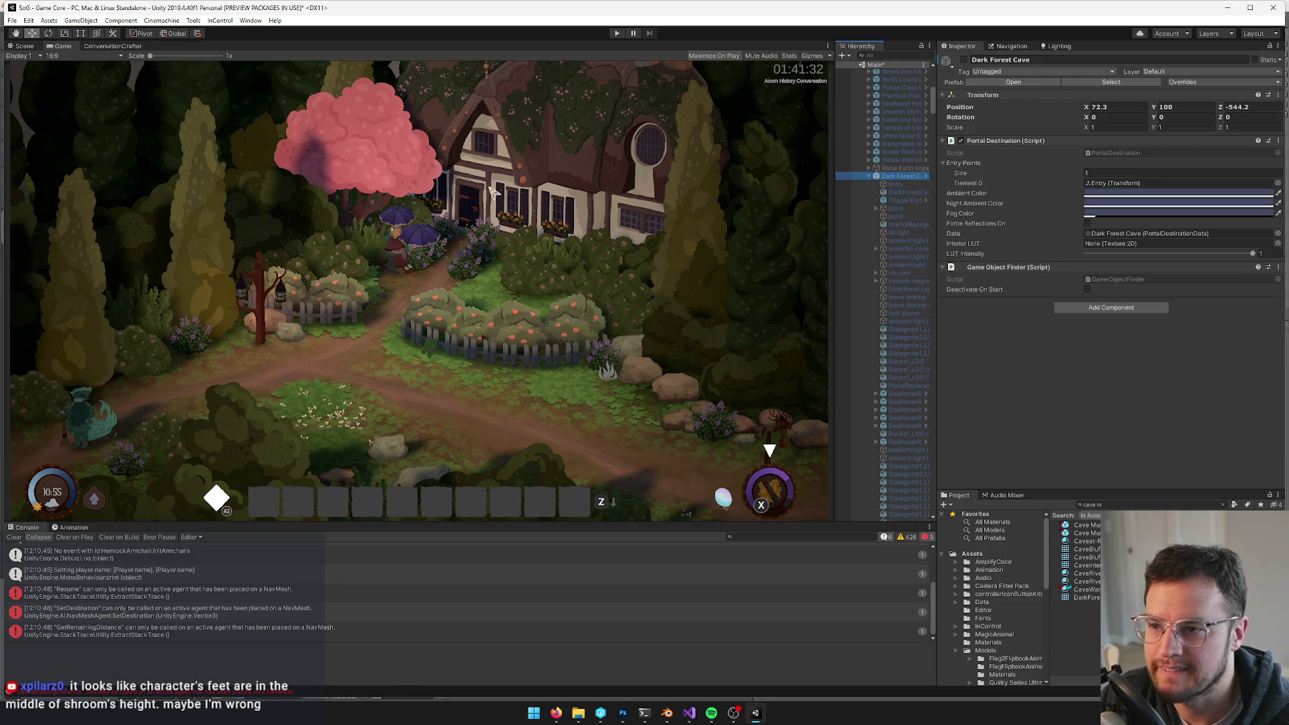
{"action": "left_click", "coordinate": [1001, 82]}
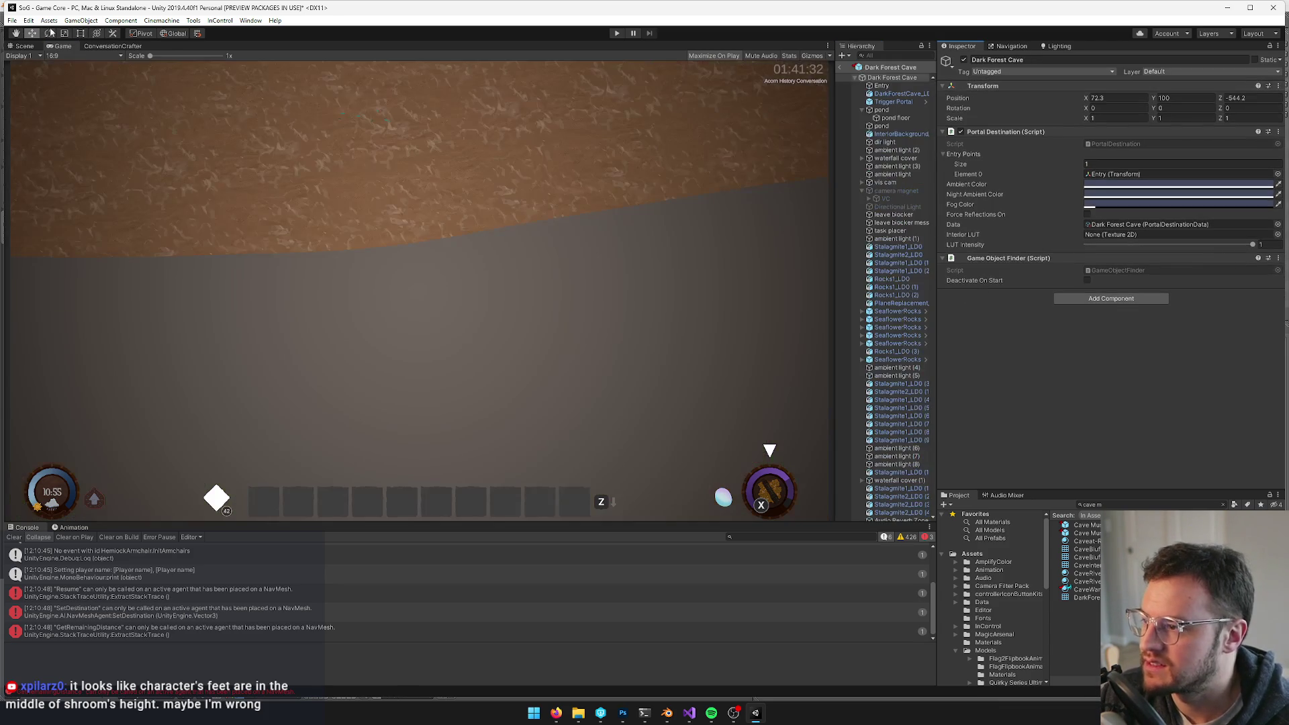
{"action": "left_click", "coordinate": [25, 46]}
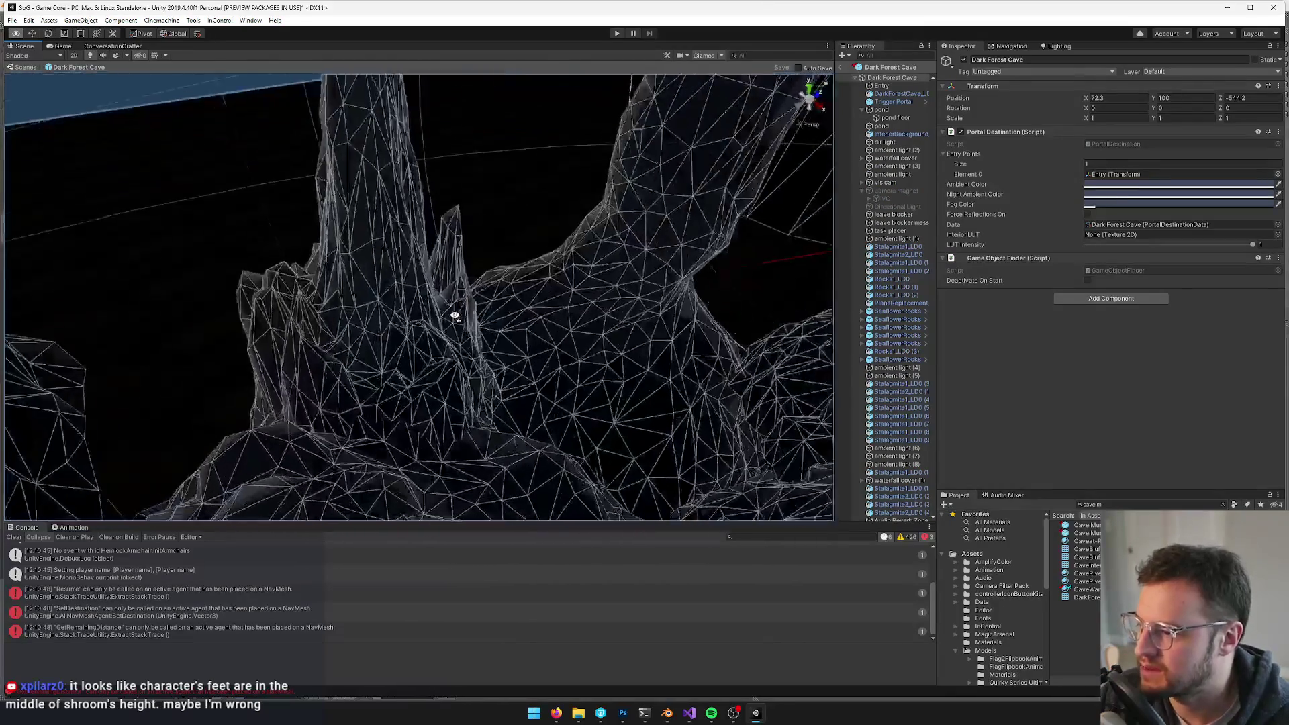
{"action": "left_click_drag", "start_coordinate": [455, 316], "coordinate": [552, 254]}
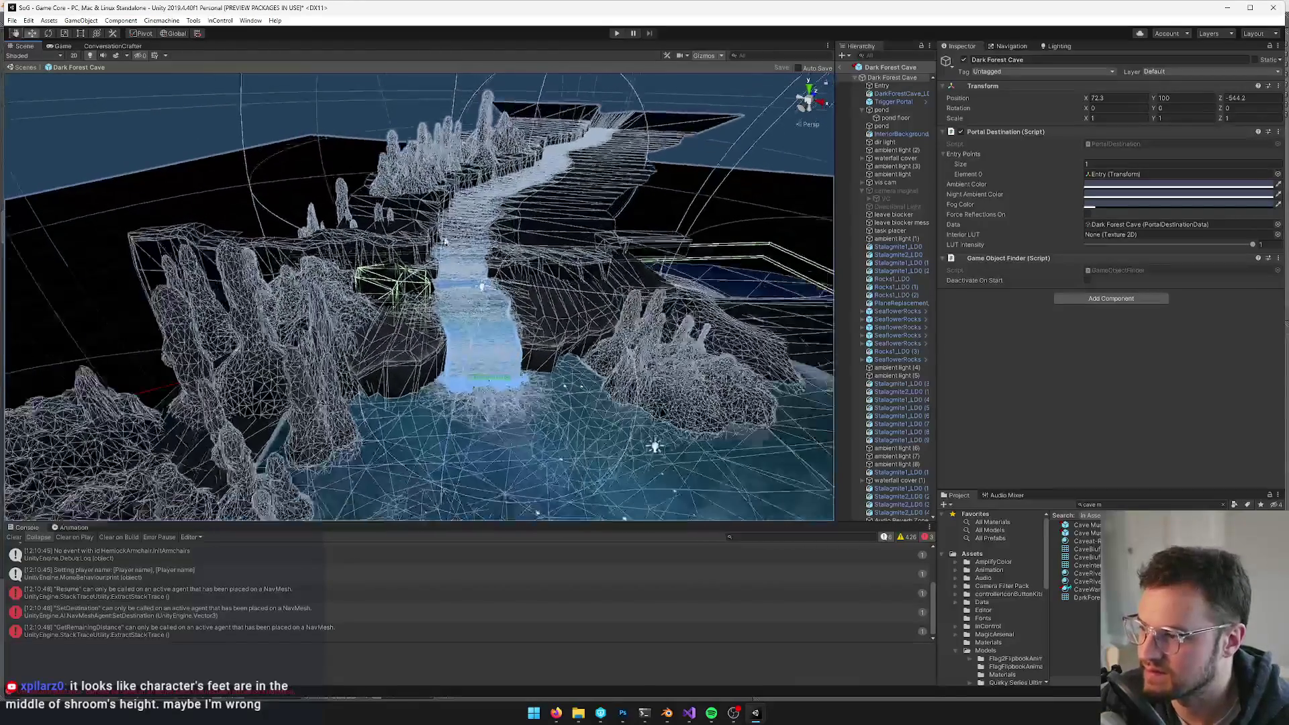
{"action": "scroll", "coordinate": [395, 225], "scroll_direction": "up", "scroll_amount": 5}
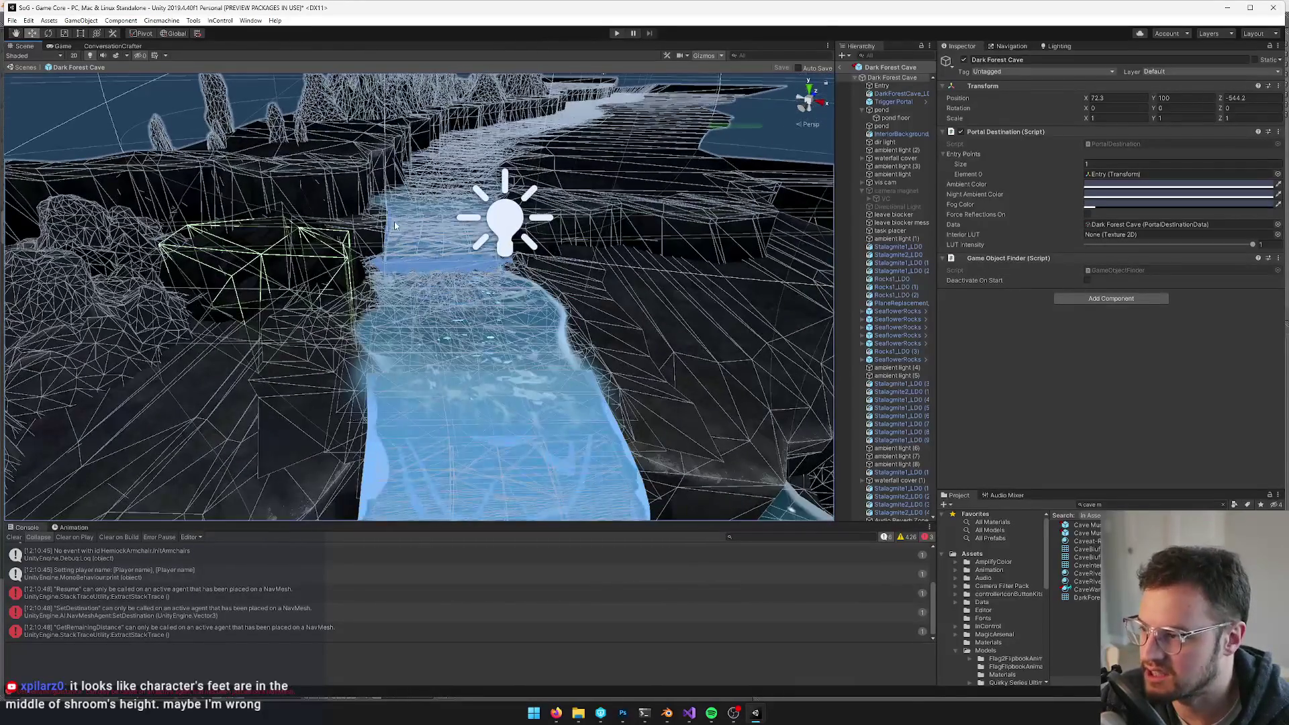
{"action": "left_click_drag", "start_coordinate": [395, 226], "coordinate": [450, 301]}
- Zoom in on the pond and select the pond water object with its trigger collider
{"action": "scroll", "coordinate": [450, 302], "scroll_direction": "up", "scroll_amount": 10}
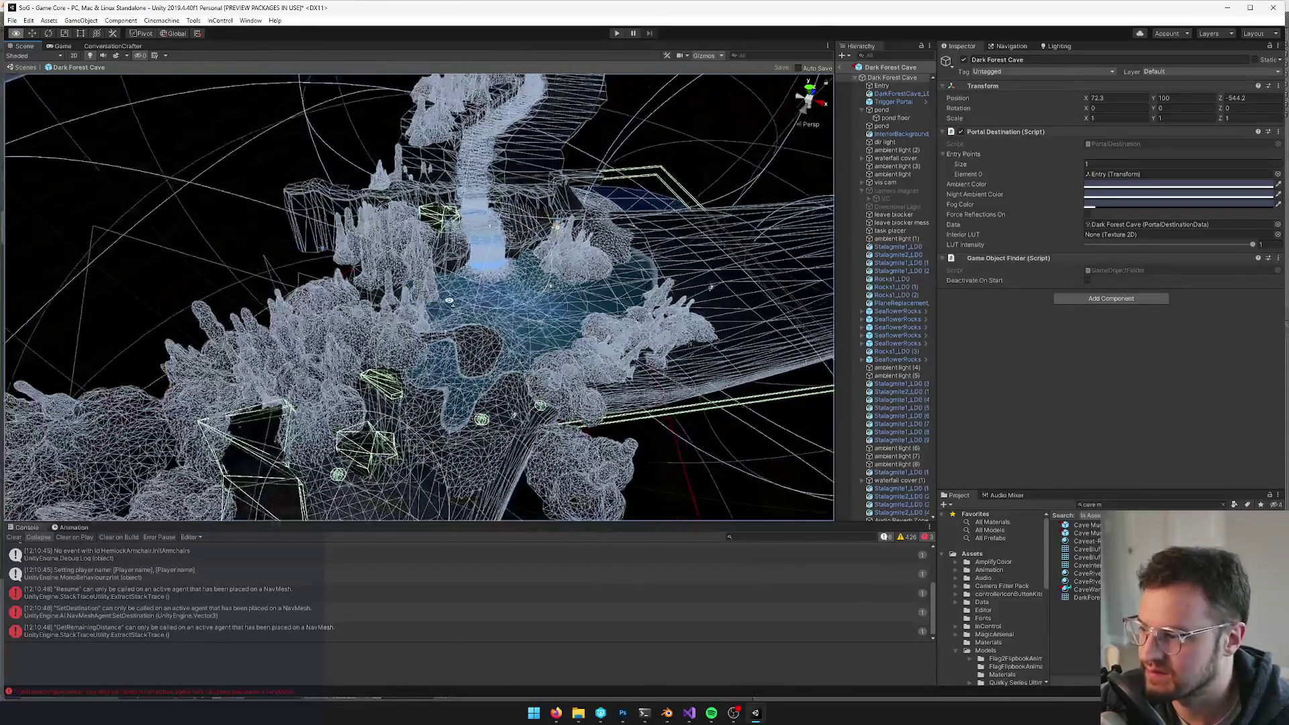
{"action": "scroll", "coordinate": [448, 312], "scroll_direction": "down", "scroll_amount": 10}
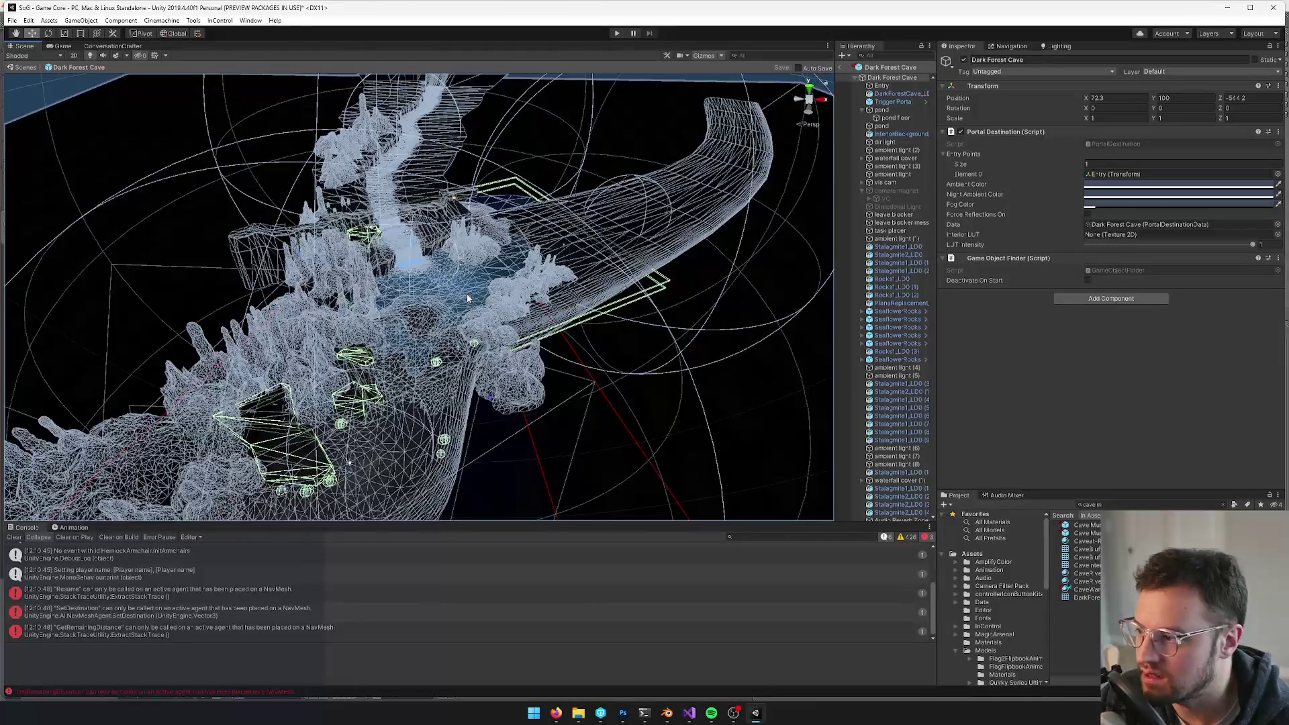
{"action": "mouse_move", "coordinate": [468, 299]}
{"action": "left_mouse_down"}
{"action": "mouse_move", "coordinate": [527, 277]}
{"action": "mouse_move", "coordinate": [470, 270]}
{"action": "left_mouse_up"}
{"action": "scroll", "coordinate": [473, 277], "scroll_direction": "up", "scroll_amount": 5}
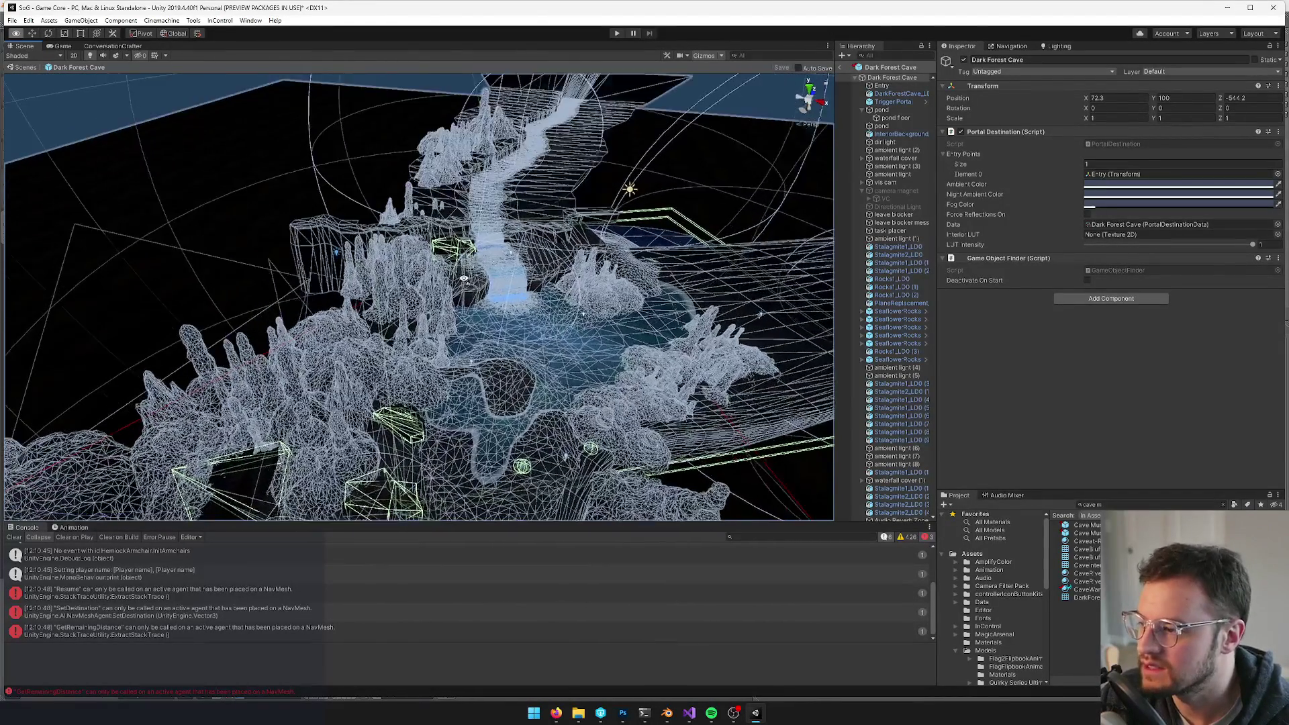
{"action": "scroll", "coordinate": [487, 295], "scroll_direction": "up", "scroll_amount": 4}
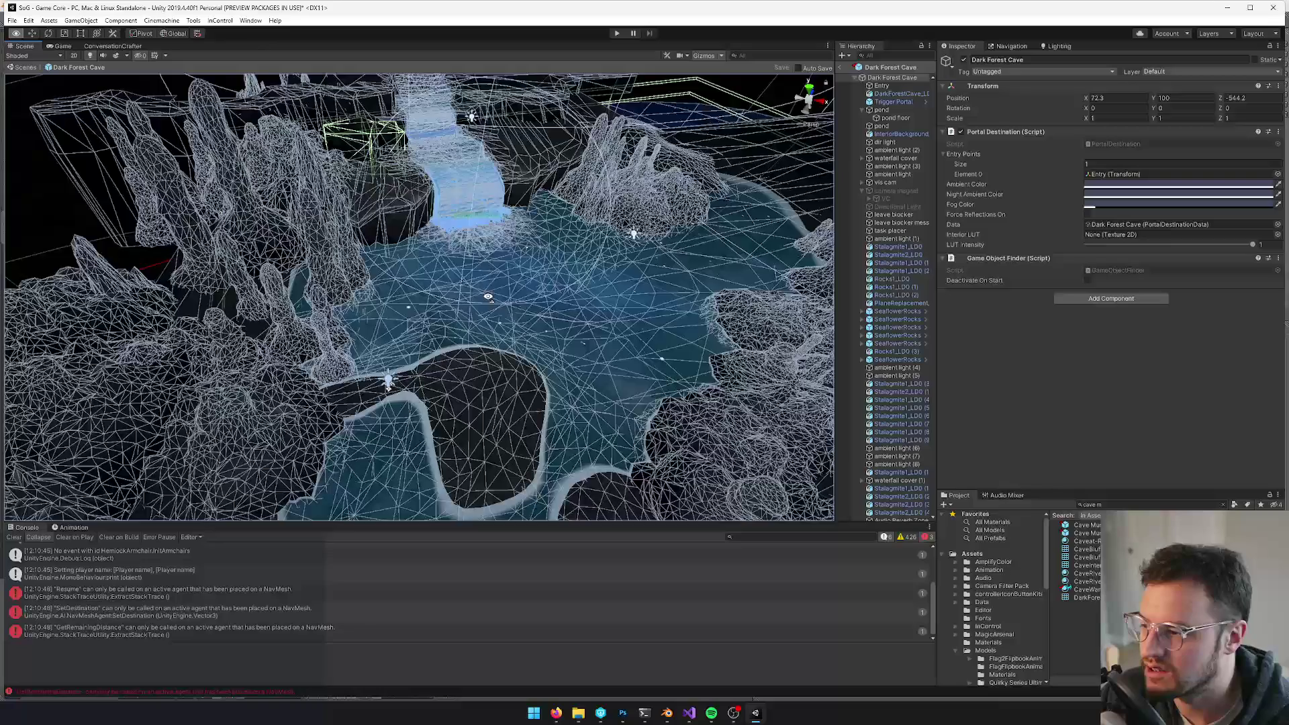
{"action": "scroll", "coordinate": [510, 289], "scroll_direction": "up", "scroll_amount": 5}
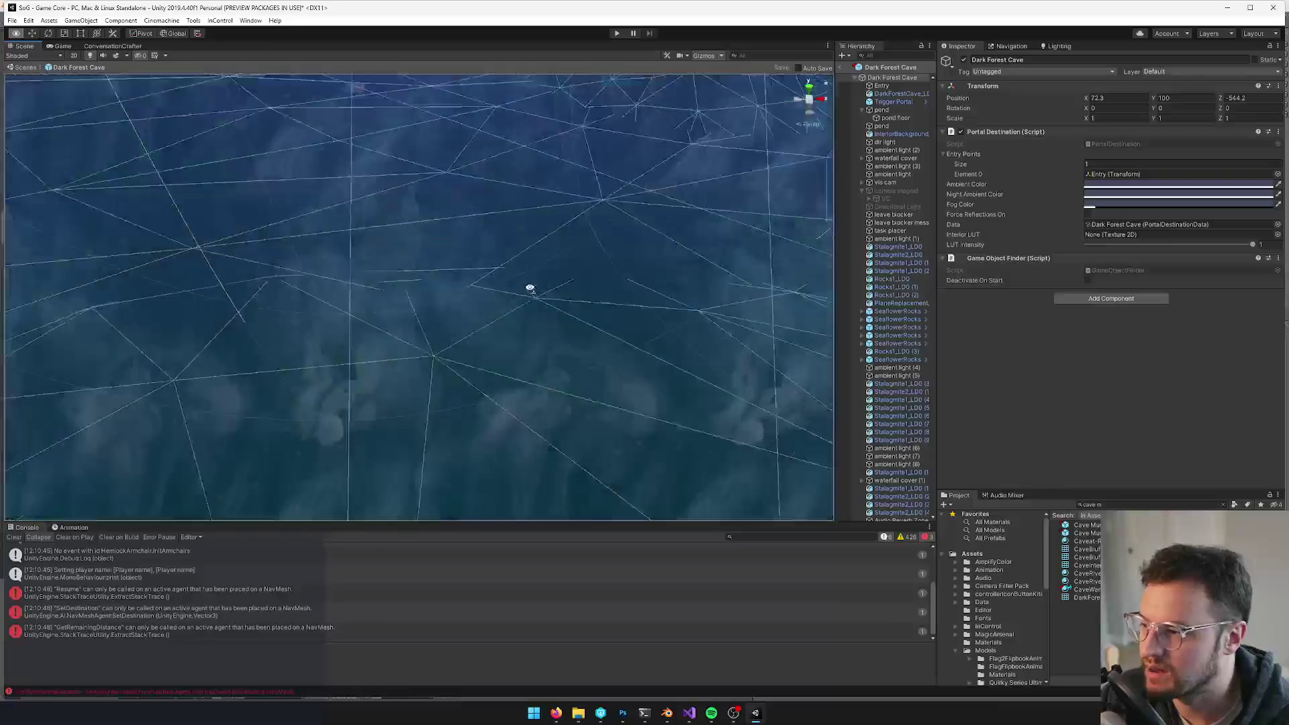
{"action": "scroll", "coordinate": [530, 282], "scroll_direction": "down", "scroll_amount": 4}
{"action": "left_click", "coordinate": [537, 255]}
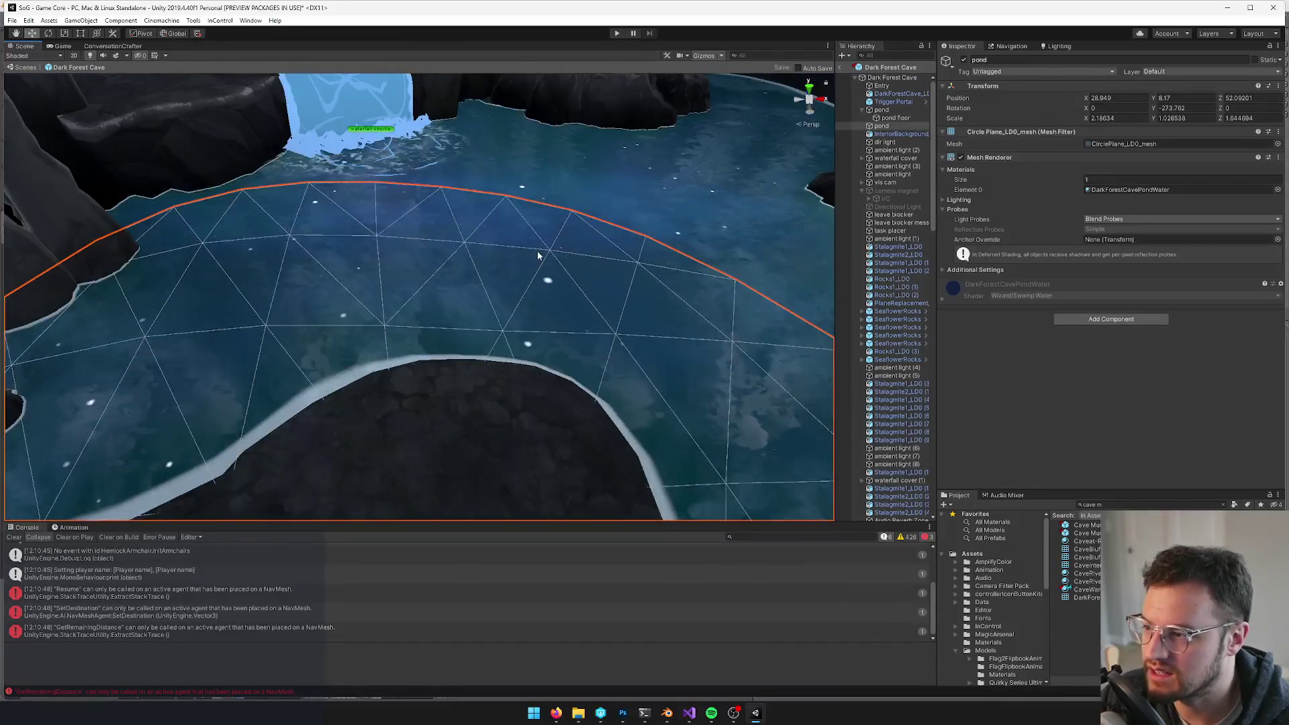
{"action": "scroll", "coordinate": [537, 256], "scroll_direction": "down", "scroll_amount": 5}
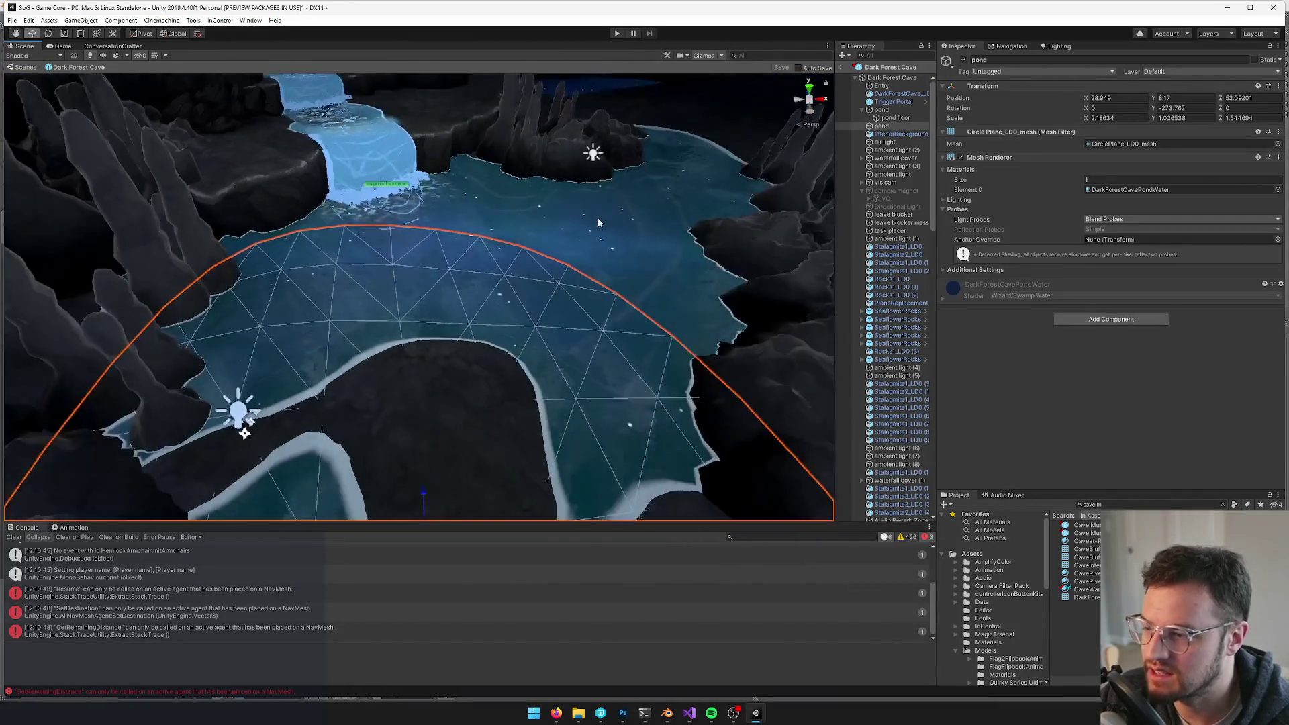
{"action": "left_click", "coordinate": [598, 216]}
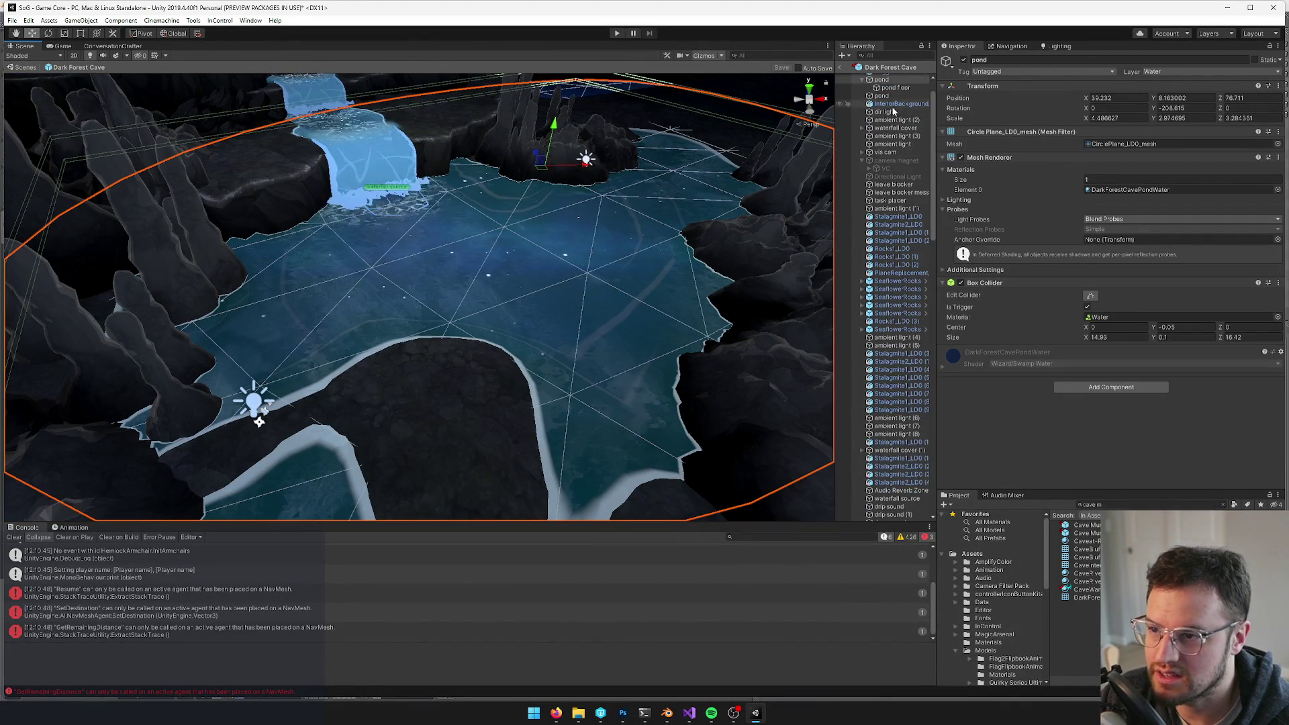
- Set the pond floor's Transform Position Y to -0.3 and frame the pond to inspect it
{"action": "left_click", "coordinate": [896, 118]}
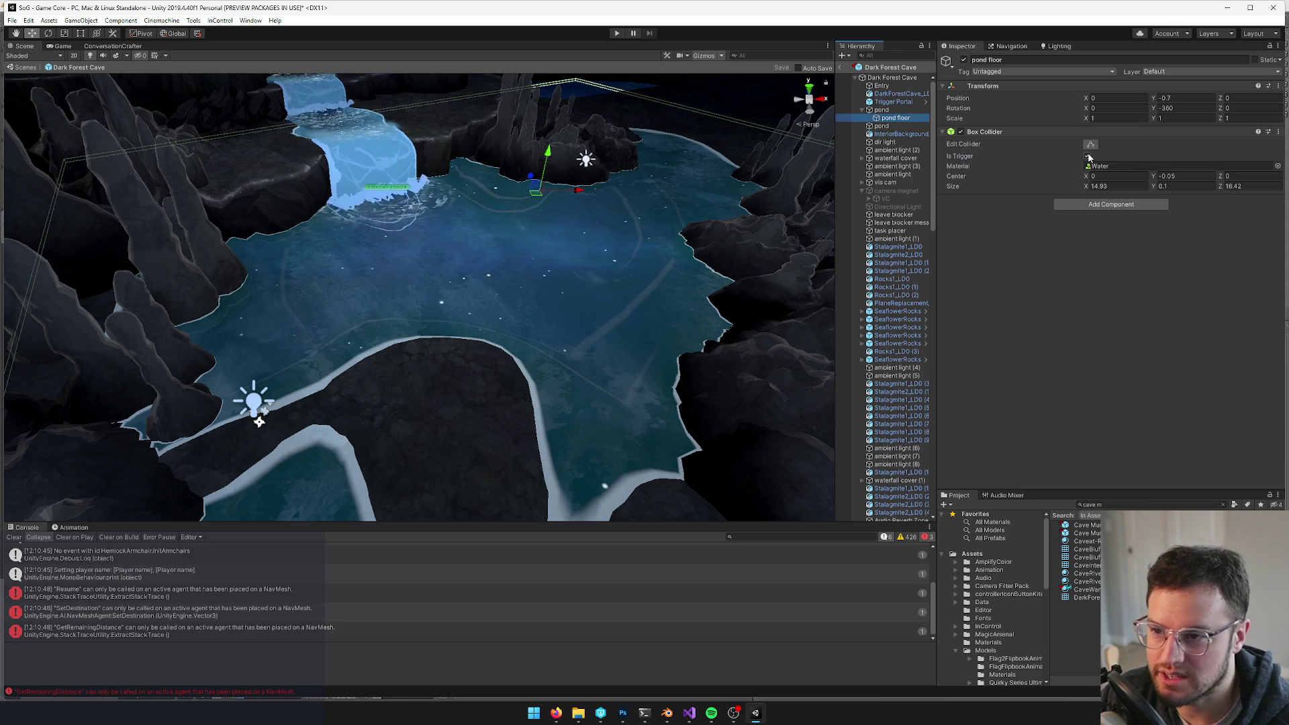
{"action": "left_click", "coordinate": [1088, 155]}
{"action": "left_click", "coordinate": [1174, 101]}
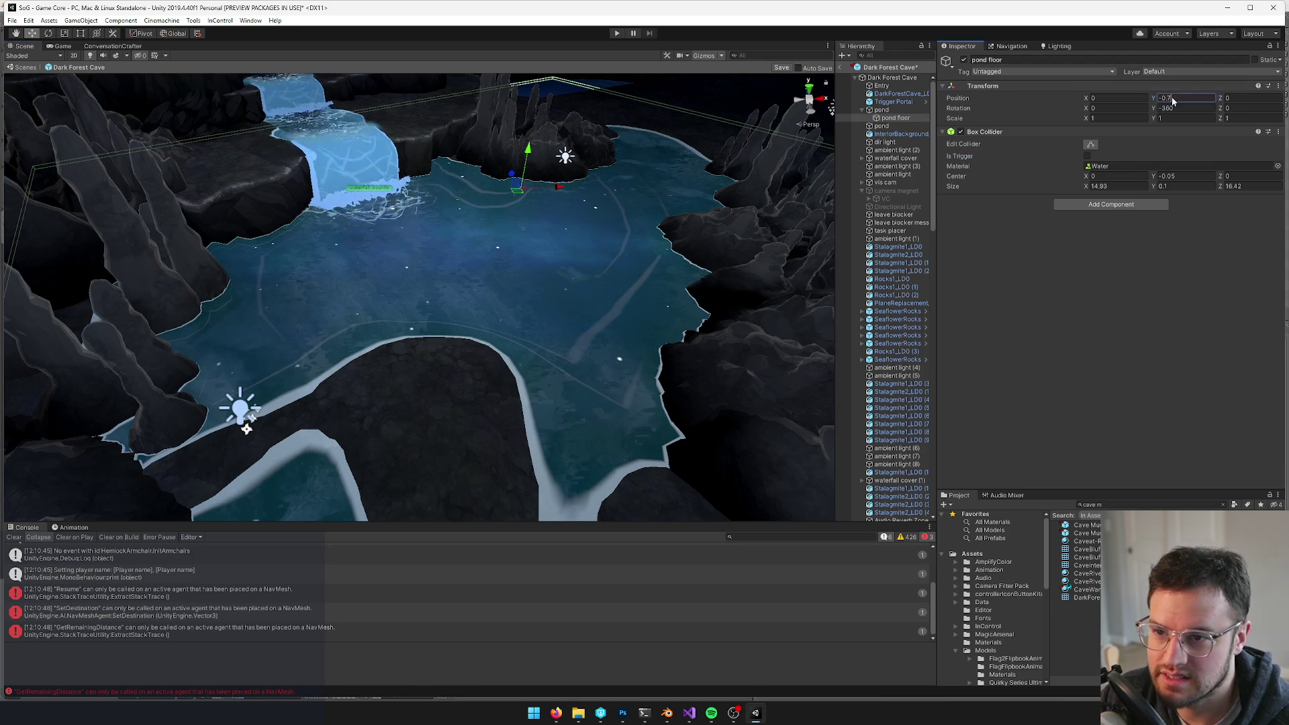
{"action": "type", "text": "-0.4"}
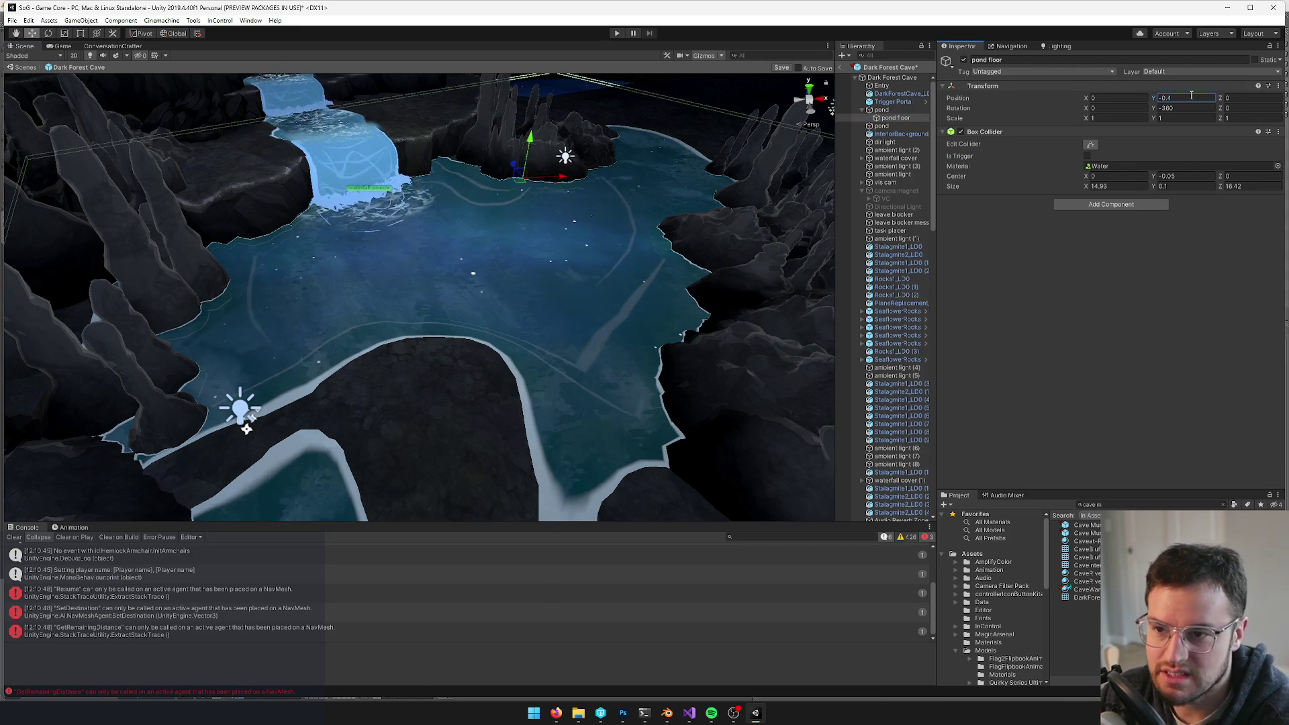
{"action": "mouse_move", "coordinate": [206, 175]}
{"action": "left_mouse_down"}
{"action": "mouse_move", "coordinate": [233, 131]}
{"action": "mouse_move", "coordinate": [192, 78]}
{"action": "mouse_move", "coordinate": [535, 230]}
{"action": "mouse_move", "coordinate": [495, 324]}
{"action": "left_mouse_up"}
{"action": "key", "text": "f"}
{"action": "left_click", "coordinate": [1169, 100]}
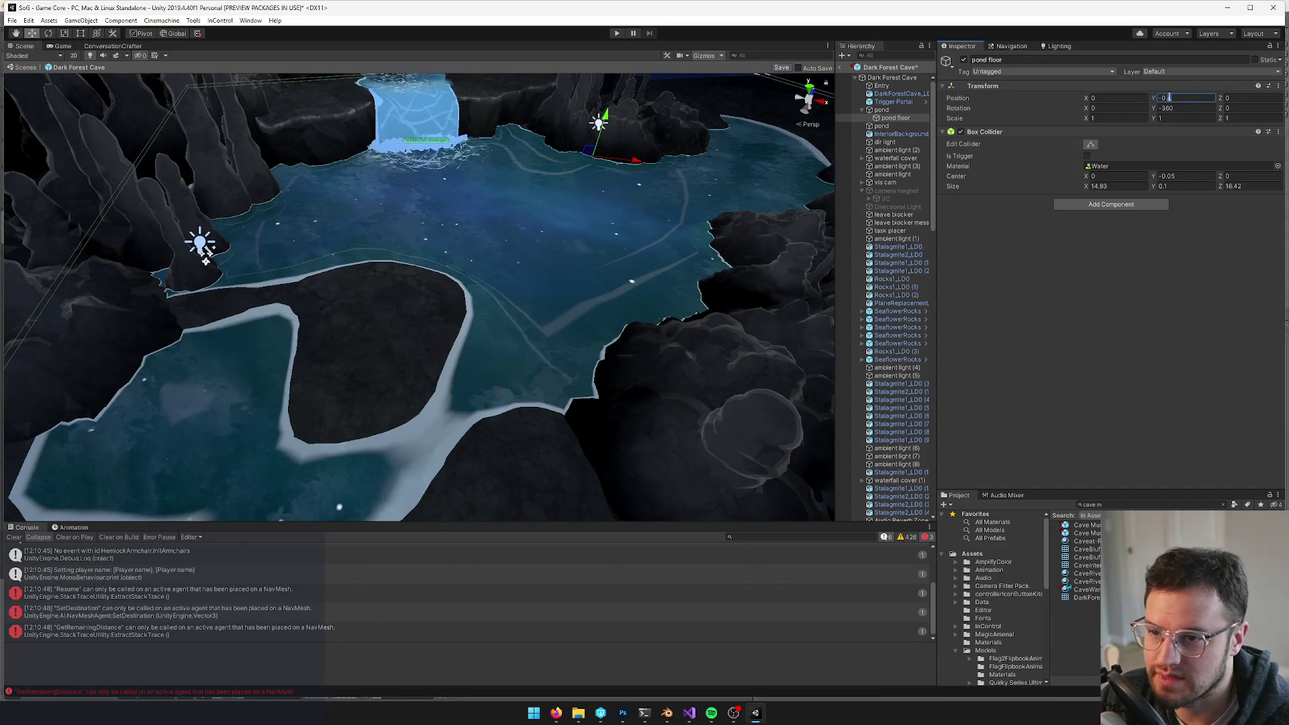
{"action": "key", "text": "Return"}
{"action": "mouse_move", "coordinate": [549, 293]}
{"action": "left_mouse_down"}
{"action": "mouse_move", "coordinate": [526, 172]}
{"action": "mouse_move", "coordinate": [534, 255]}
{"action": "left_mouse_up"}
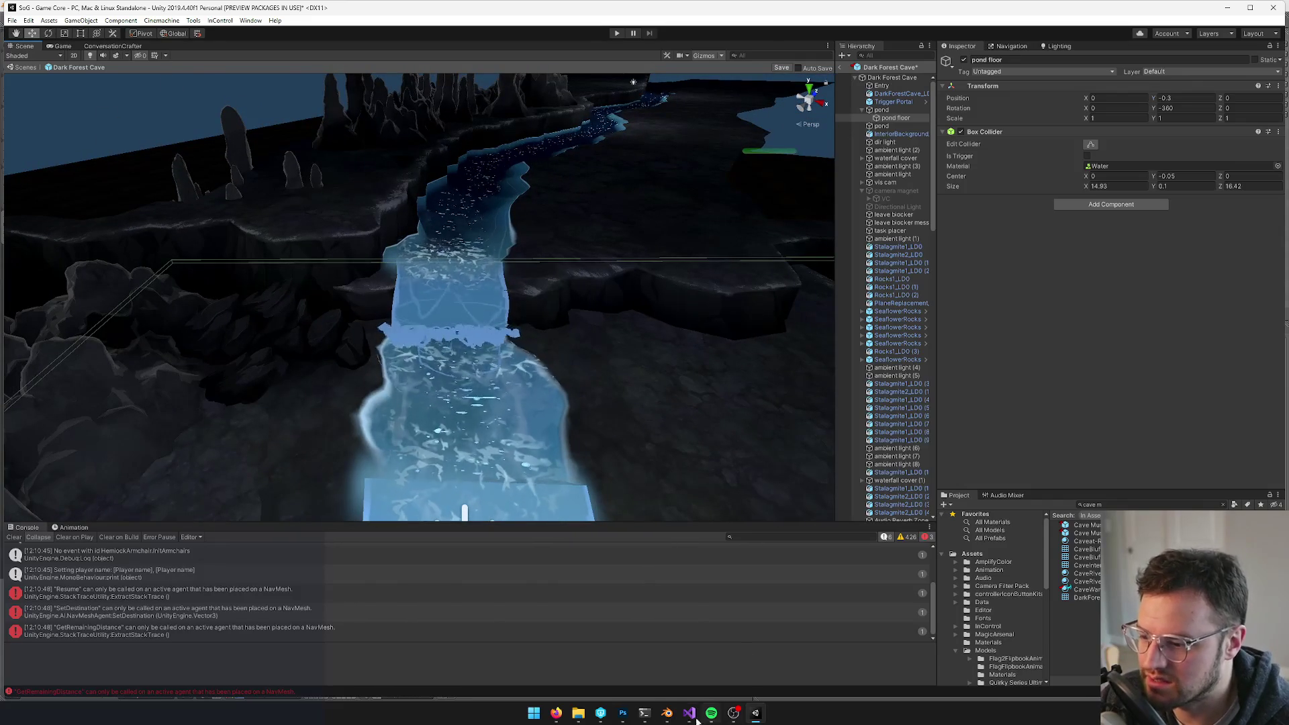
- Close the Buildings.blend window and bring the GiantCave.blend Blender window forward
{"action": "mouse_move", "coordinate": [664, 713]}
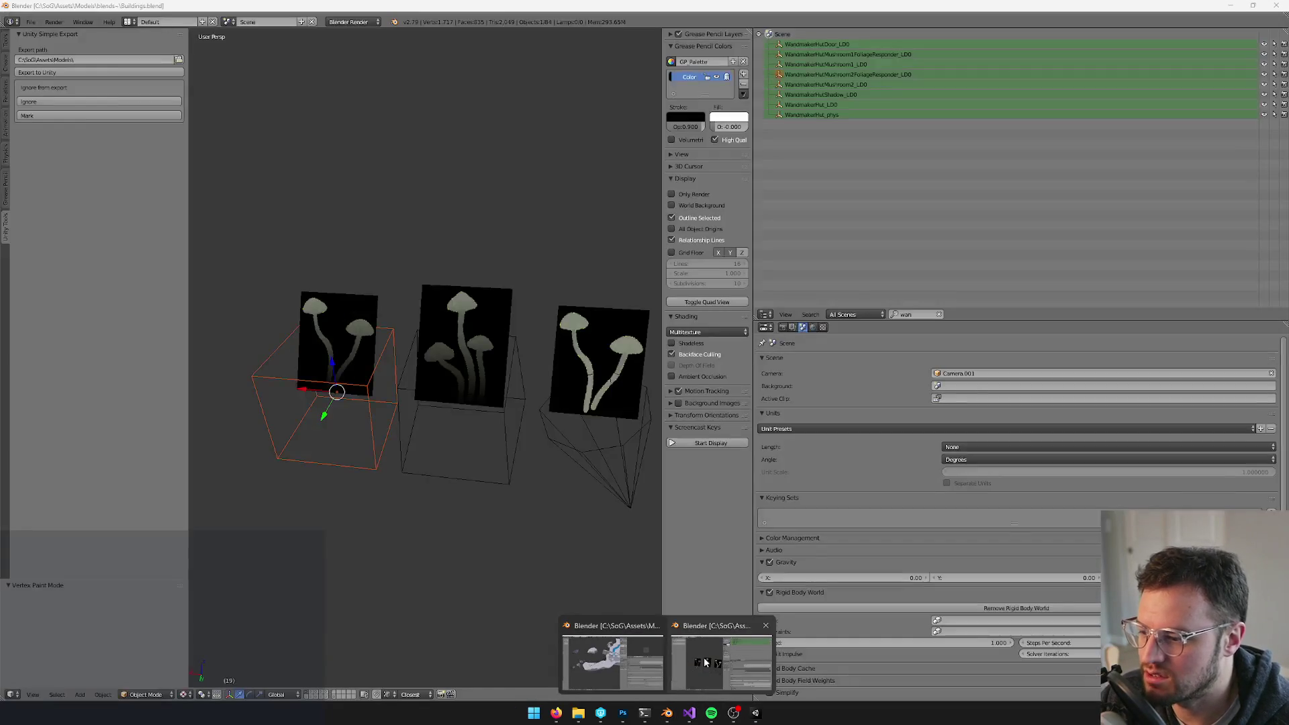
{"action": "left_click", "coordinate": [718, 678]}
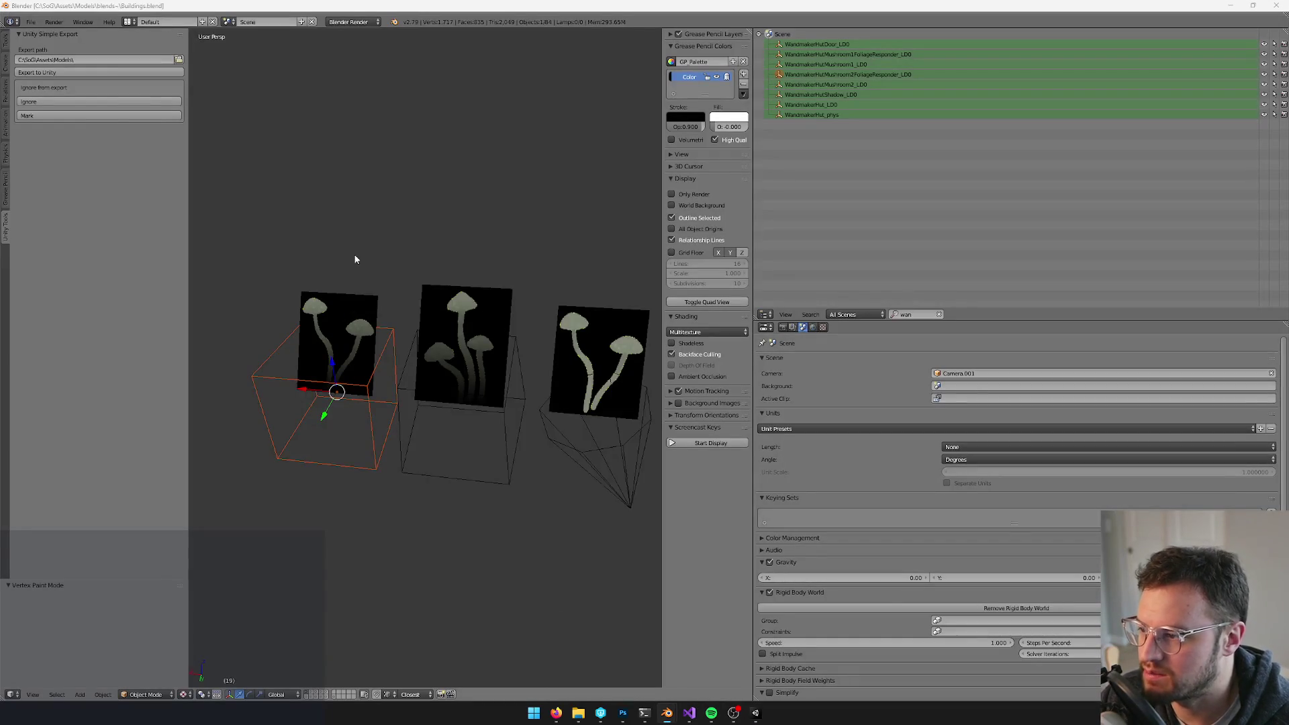
{"action": "left_click", "coordinate": [1278, 5]}
{"action": "mouse_move", "coordinate": [667, 713]}
{"action": "left_click", "coordinate": [680, 674]}
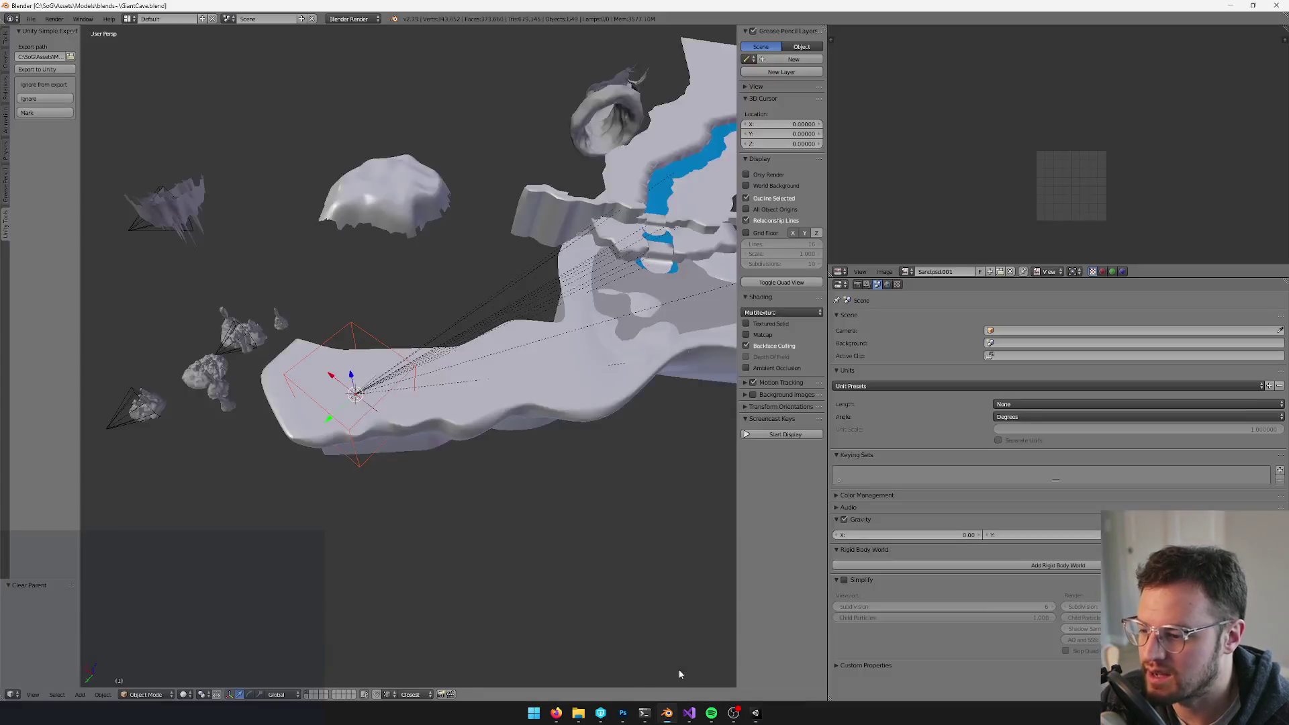
- Select the water plane and river ledge, test an X shift of the water plane, then undo it
{"action": "scroll", "coordinate": [349, 351], "scroll_direction": "up", "scroll_amount": 5}
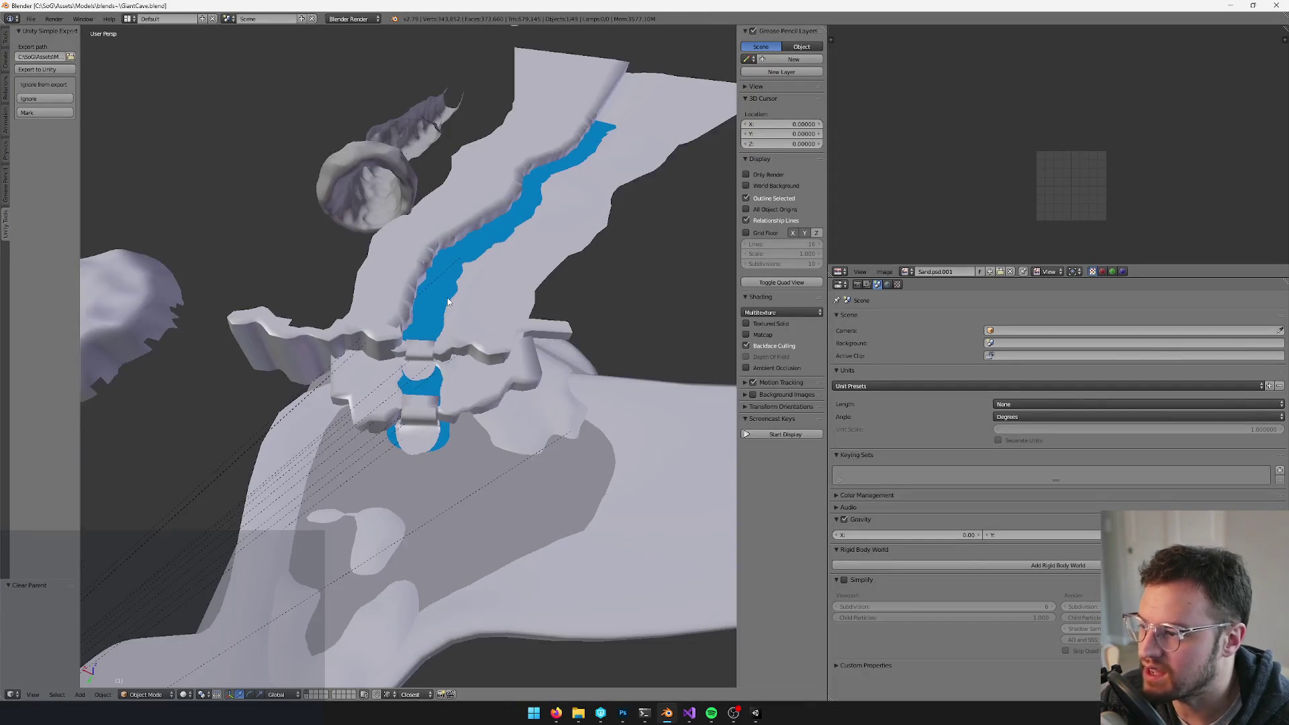
{"action": "right_click", "coordinate": [446, 380]}
{"action": "scroll", "coordinate": [446, 380], "scroll_direction": "up", "scroll_amount": 5}
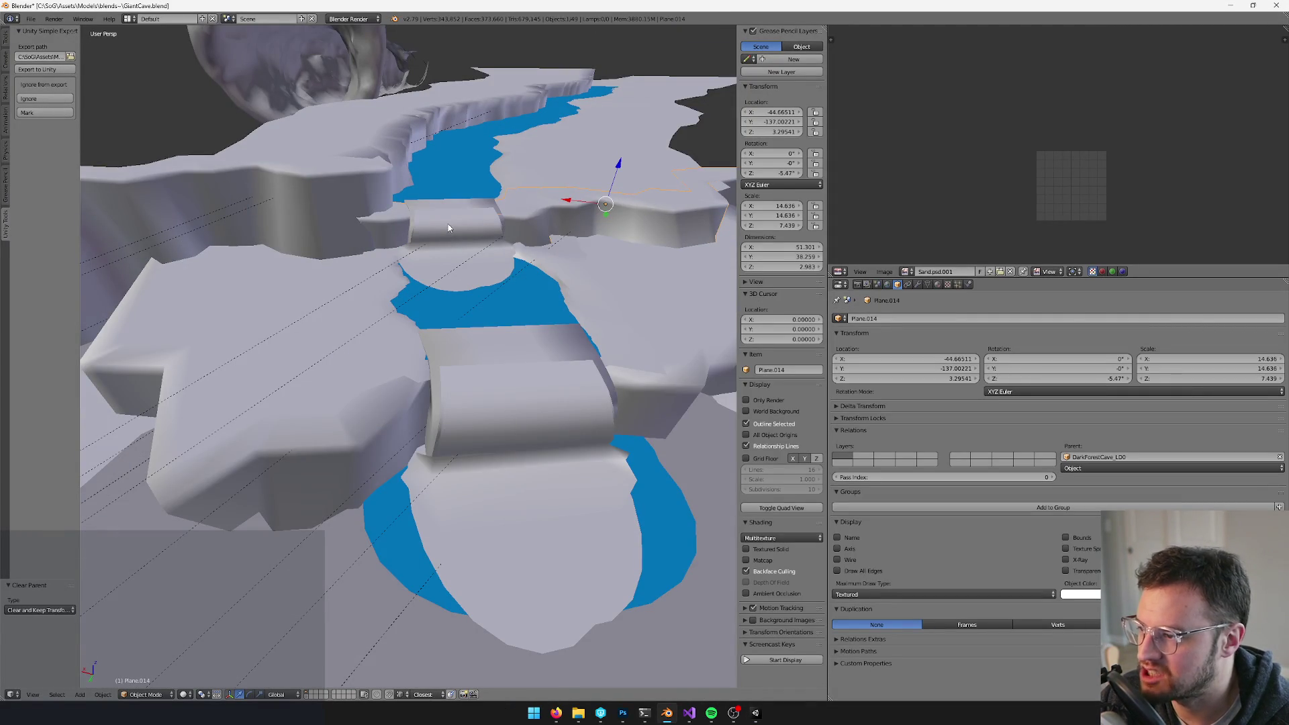
{"action": "right_click", "coordinate": [334, 165]}
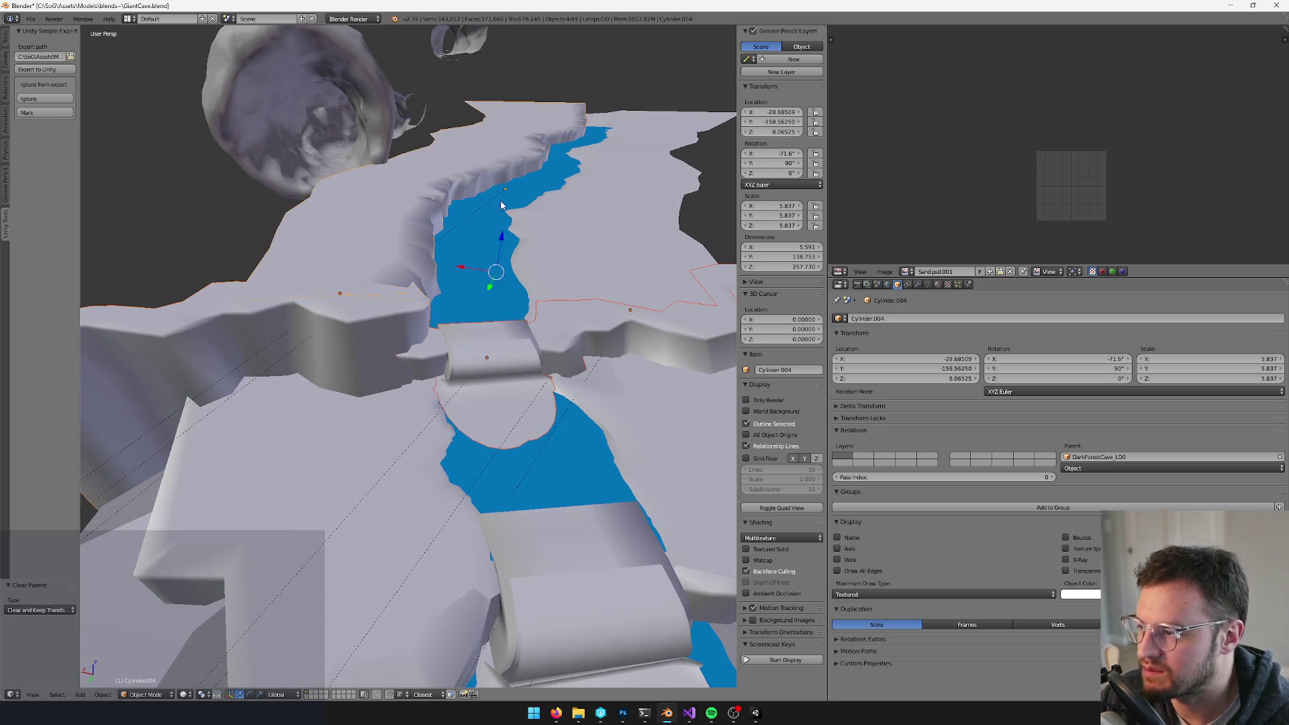
{"action": "right_click", "coordinate": [470, 256]}
{"action": "left_click_drag", "start_coordinate": [471, 235], "coordinate": [486, 255]}
{"action": "key", "text": "ctrl+z"}
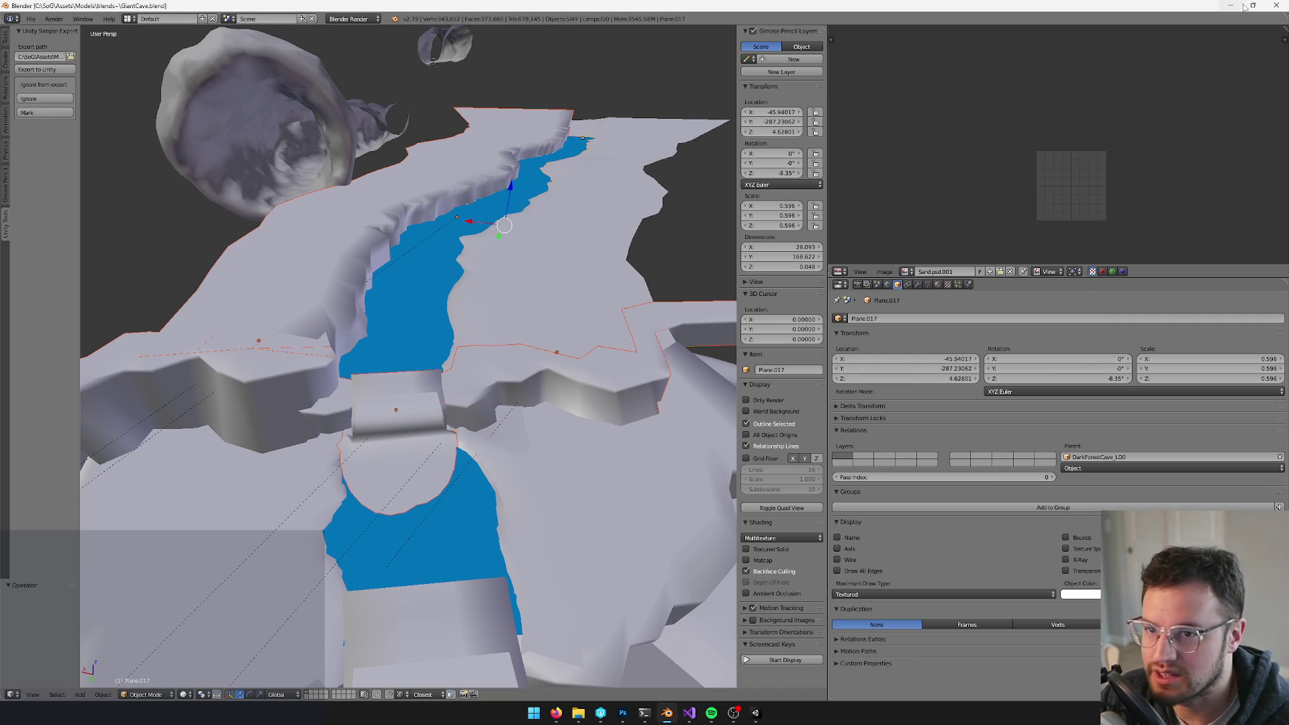
- Delete the rock tube piece from the GiantCave model
{"action": "mouse_move", "coordinate": [215, 87]}
{"action": "left_mouse_down"}
{"action": "mouse_move", "coordinate": [400, 244]}
{"action": "mouse_move", "coordinate": [384, 216]}
{"action": "mouse_move", "coordinate": [478, 312]}
{"action": "mouse_move", "coordinate": [465, 306]}
{"action": "mouse_move", "coordinate": [544, 186]}
{"action": "mouse_move", "coordinate": [395, 295]}
{"action": "left_mouse_up"}
{"action": "right_click", "coordinate": [385, 216]}
{"action": "key", "text": "Delete"}
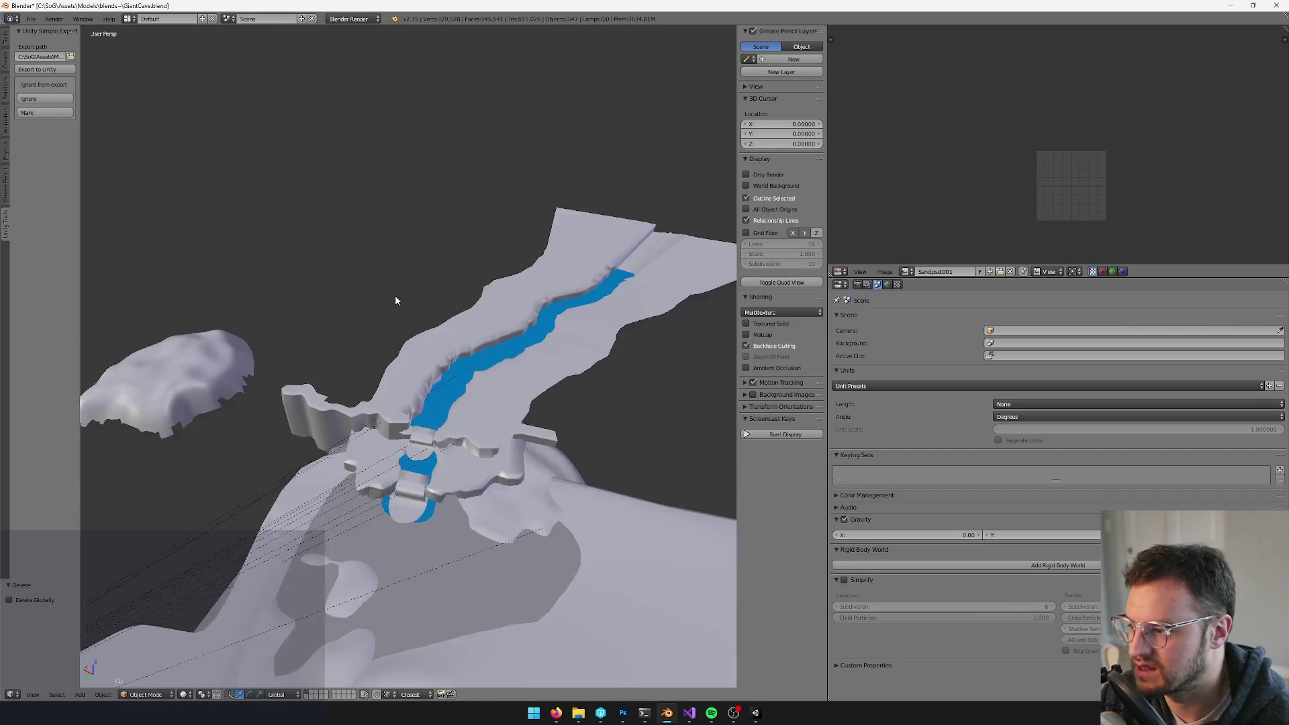
{"action": "scroll", "coordinate": [396, 299], "scroll_direction": "up", "scroll_amount": 3}
- Try an X-axis move on the Cylinder.004 ledge, undo it, and close Blender
{"action": "right_click", "coordinate": [432, 387]}
{"action": "key", "text": "g"}
{"action": "key", "text": "x"}
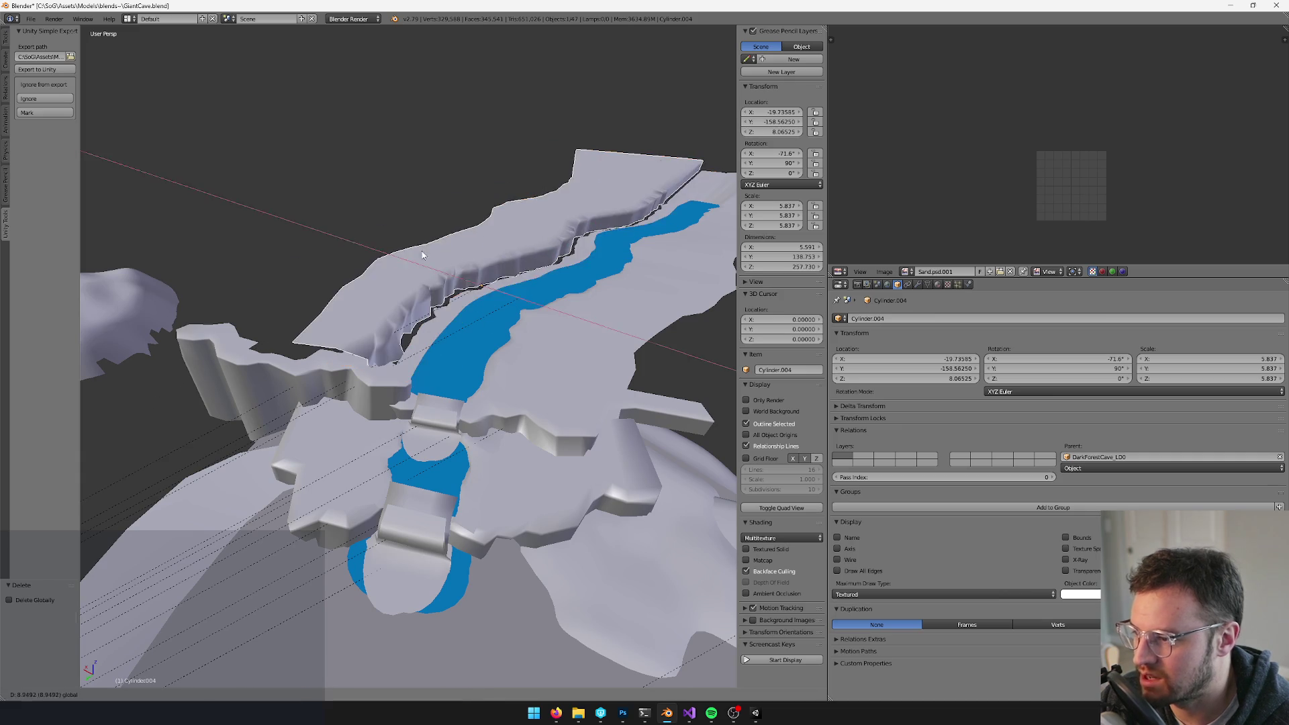
{"action": "left_click", "coordinate": [472, 453]}
{"action": "key", "text": "ctrl+z"}
{"action": "left_click_drag", "start_coordinate": [538, 361], "coordinate": [511, 297]}
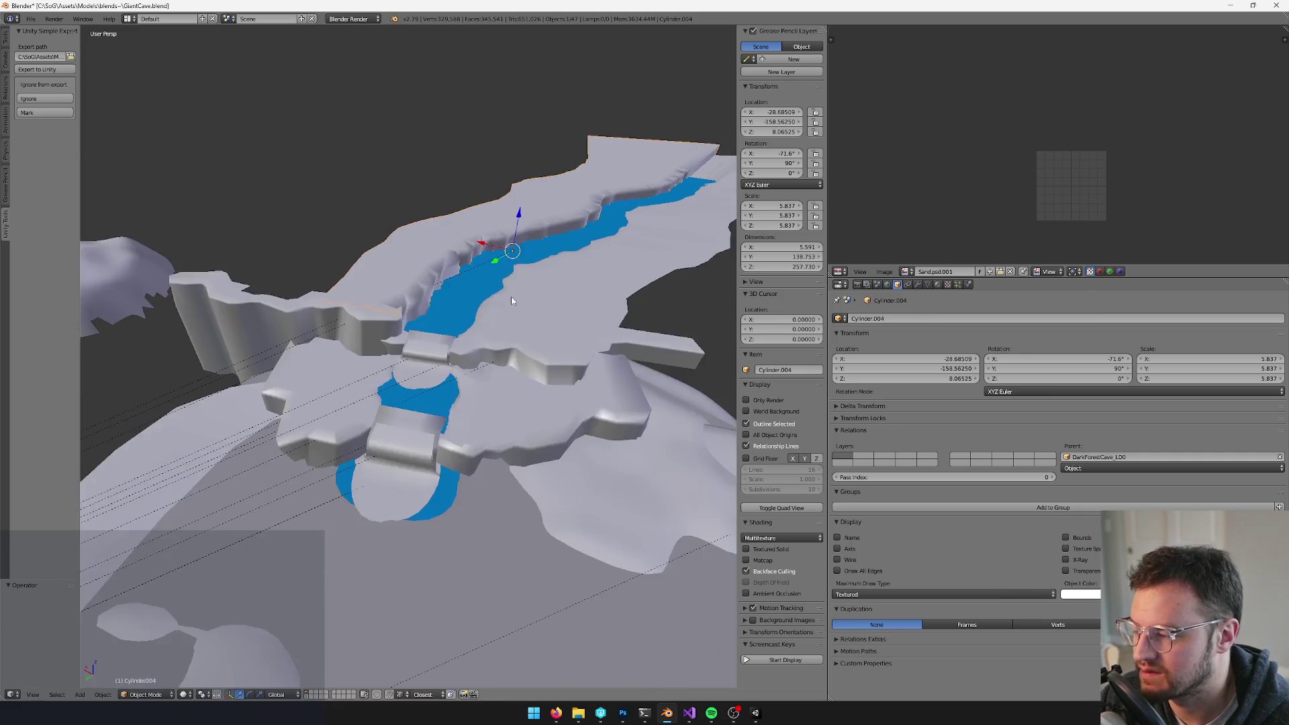
{"action": "left_click", "coordinate": [1278, 6]}
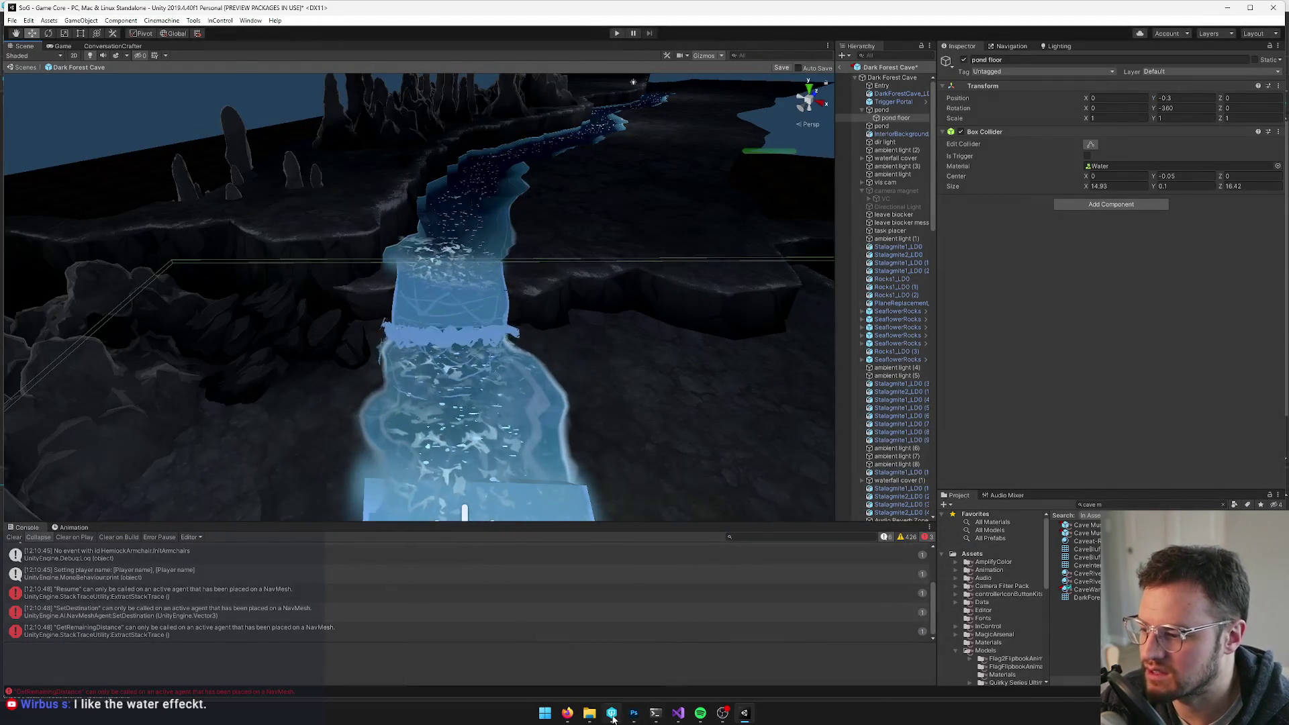
- Open GiantCave.blend from the blends folder in the P4V workspace tree
{"action": "left_click", "coordinate": [612, 714]}
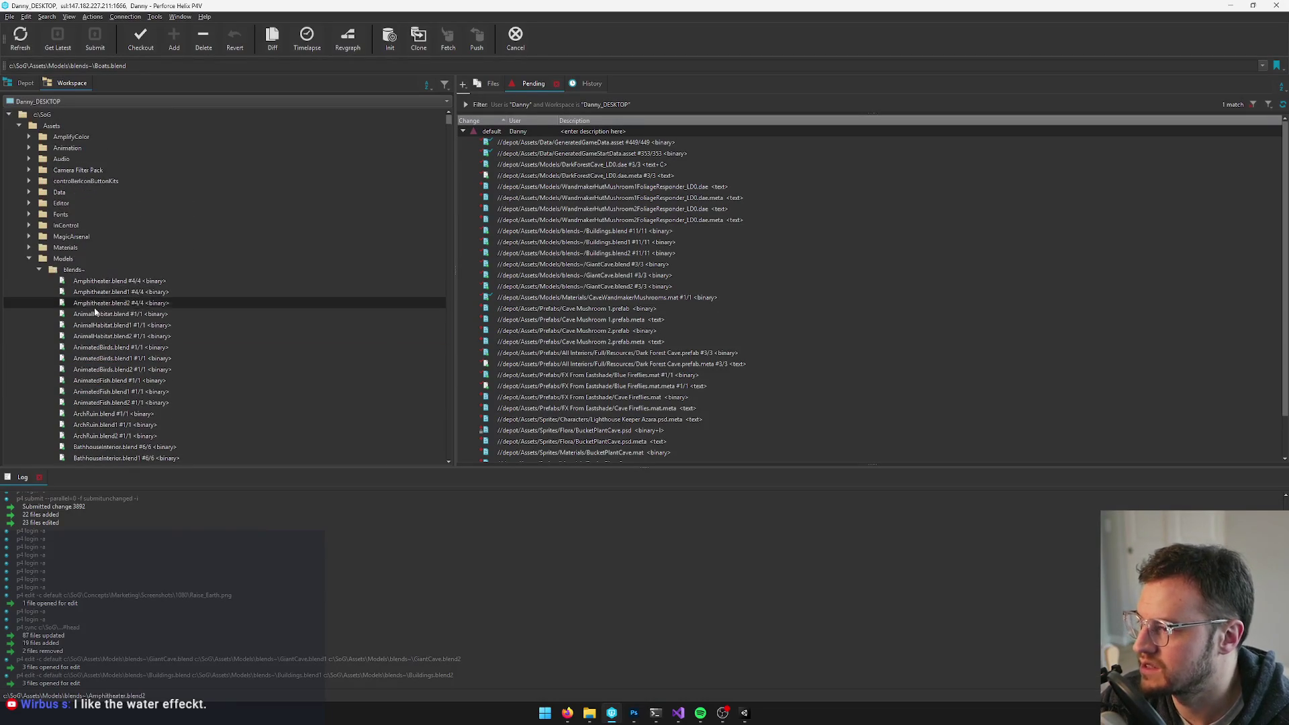
{"action": "left_click", "coordinate": [101, 314]}
{"action": "key", "text": "g"}
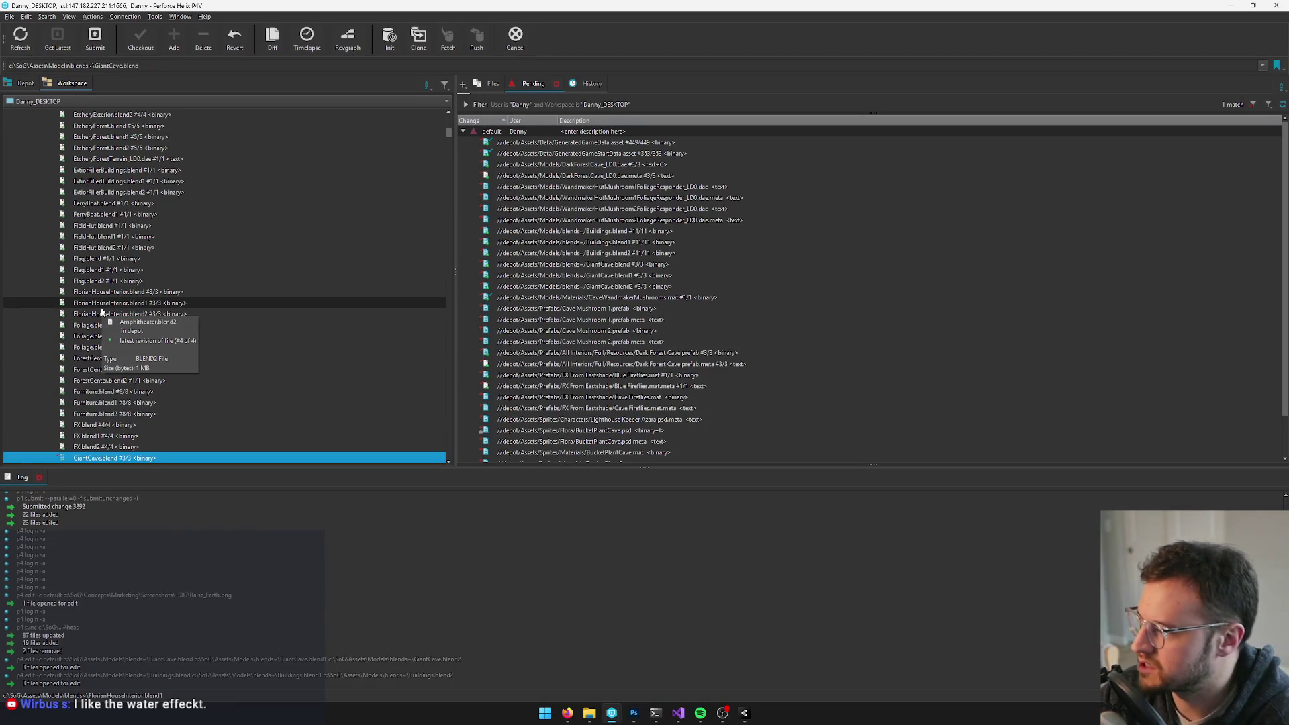
{"action": "scroll", "coordinate": [101, 311], "scroll_direction": "down", "scroll_amount": 3}
{"action": "double_click", "coordinate": [101, 359]}
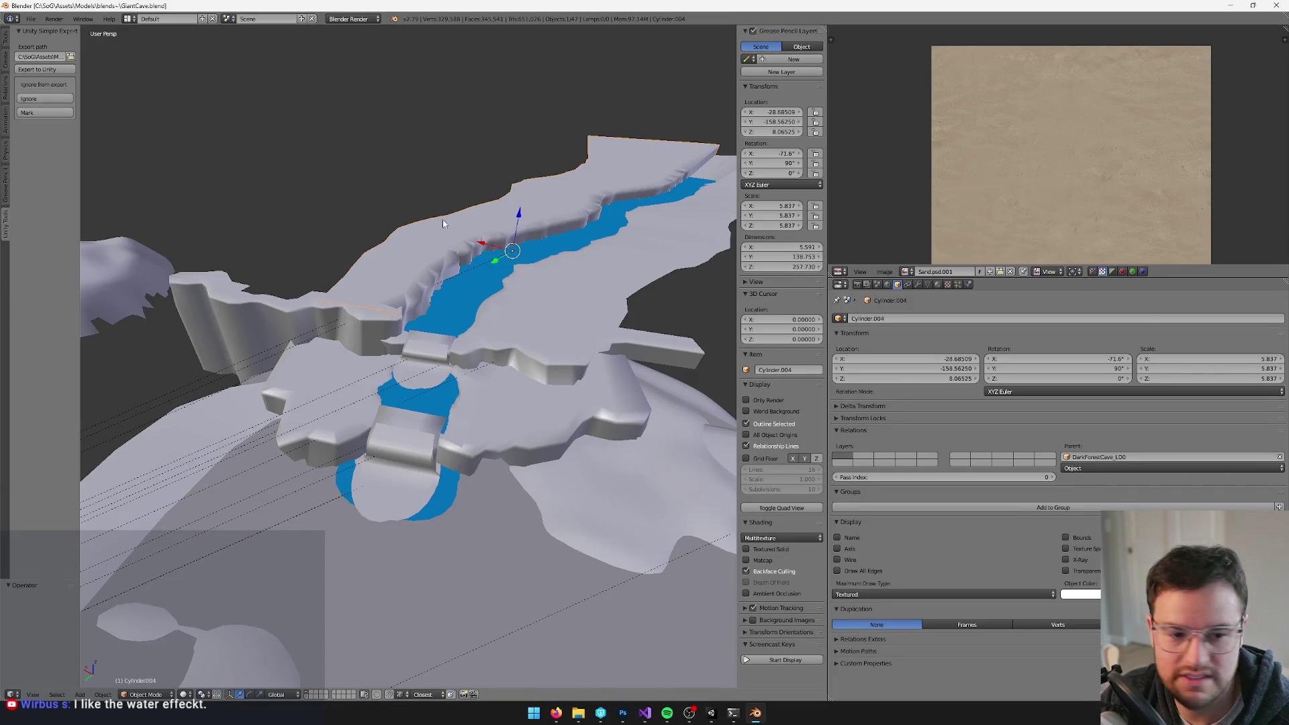
- Frame the river and tunnel, trying and undoing initial waterfall moves and rotations
{"action": "mouse_move", "coordinate": [443, 223]}
{"action": "left_mouse_down"}
{"action": "mouse_move", "coordinate": [498, 218]}
{"action": "mouse_move", "coordinate": [505, 290]}
{"action": "left_mouse_up"}
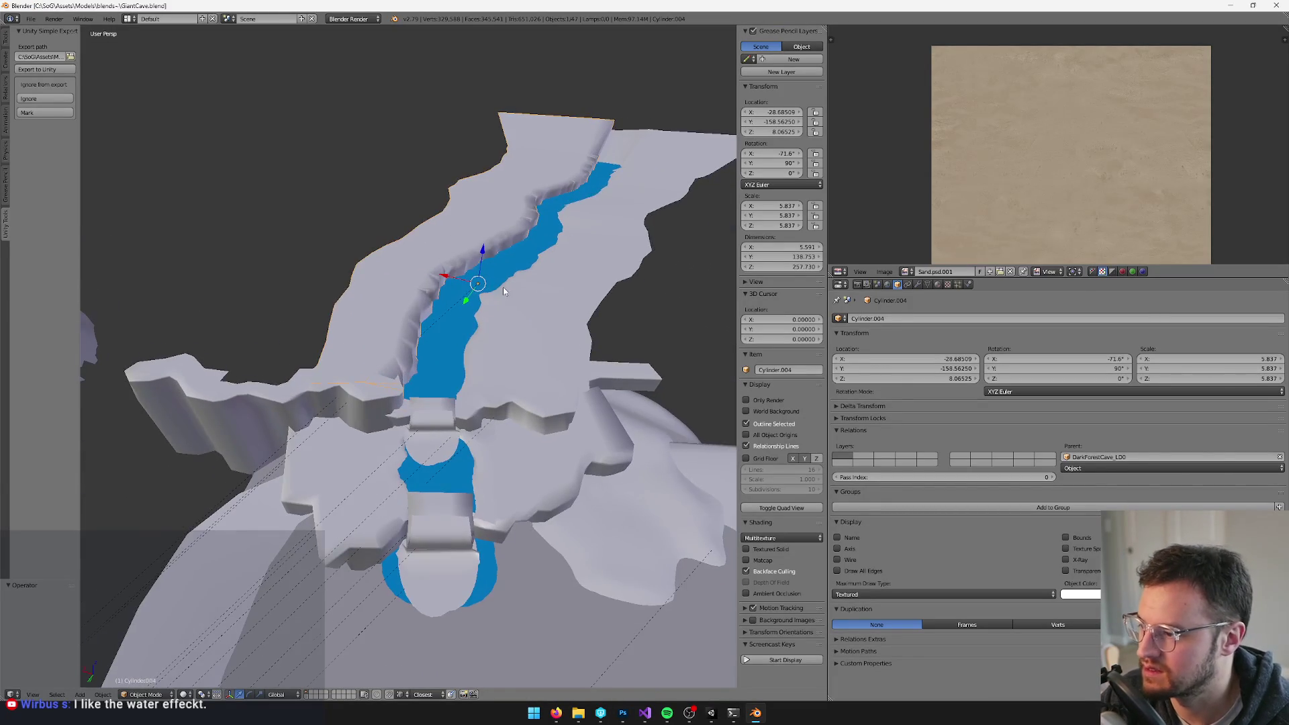
{"action": "scroll", "coordinate": [555, 328], "scroll_direction": "up", "scroll_amount": 3}
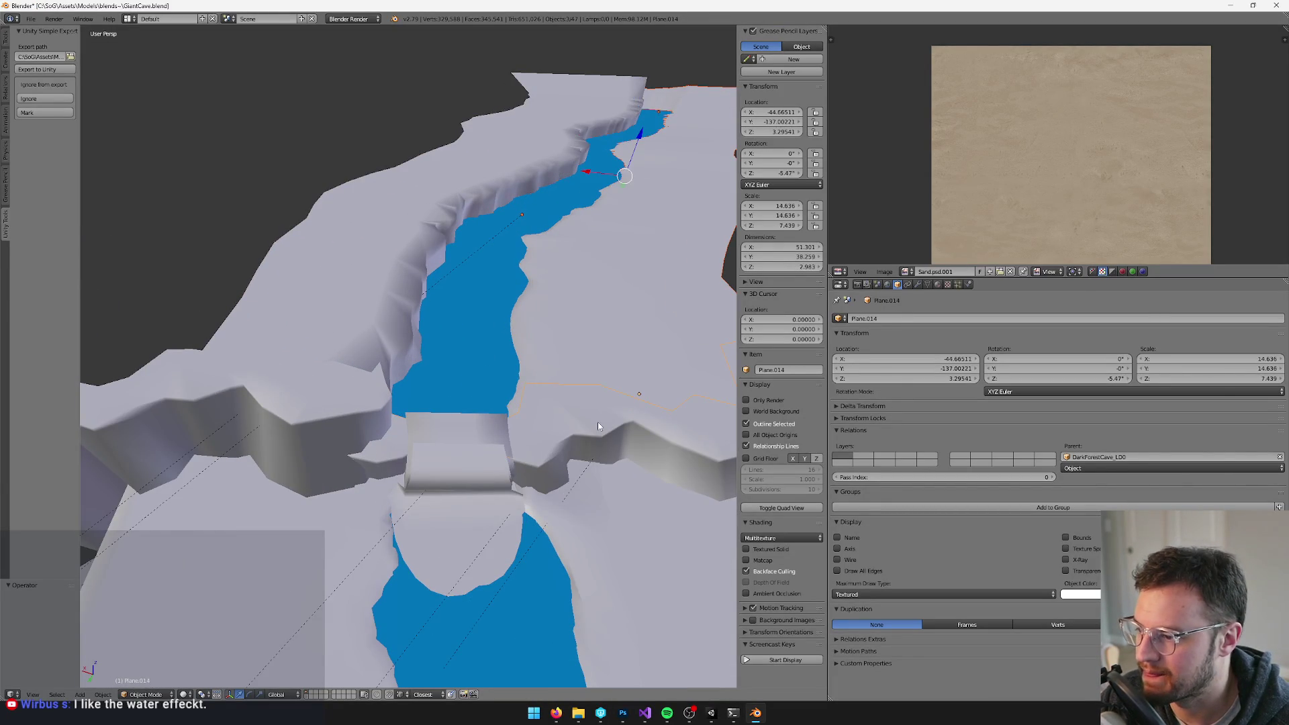
{"action": "right_click", "coordinate": [275, 397]}
{"action": "scroll", "coordinate": [413, 271], "scroll_direction": "down", "scroll_amount": 3}
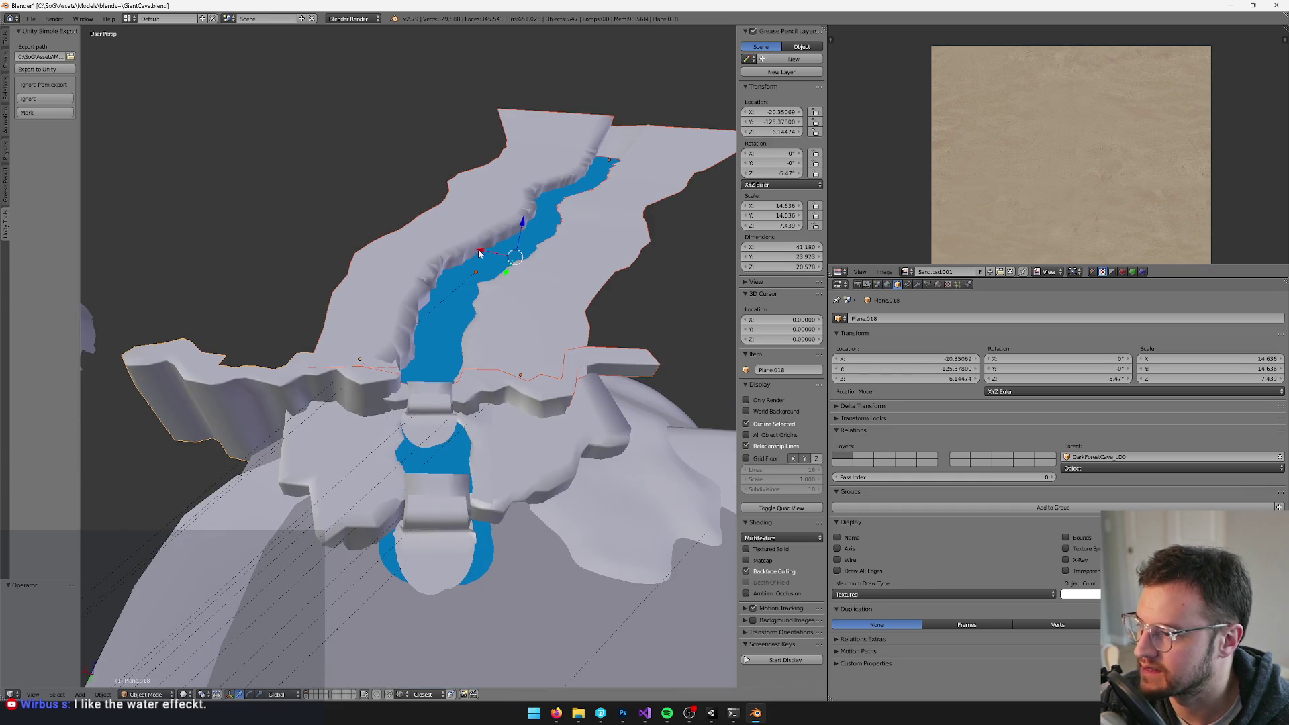
{"action": "mouse_move", "coordinate": [479, 253]}
{"action": "left_mouse_down"}
{"action": "mouse_move", "coordinate": [423, 308]}
{"action": "mouse_move", "coordinate": [443, 325]}
{"action": "mouse_move", "coordinate": [357, 193]}
{"action": "mouse_move", "coordinate": [452, 222]}
{"action": "mouse_move", "coordinate": [352, 236]}
{"action": "left_mouse_up"}
{"action": "scroll", "coordinate": [458, 341], "scroll_direction": "up", "scroll_amount": 2}
{"action": "key", "text": "ctrl+z"}
{"action": "scroll", "coordinate": [354, 235], "scroll_direction": "down", "scroll_amount": 2}
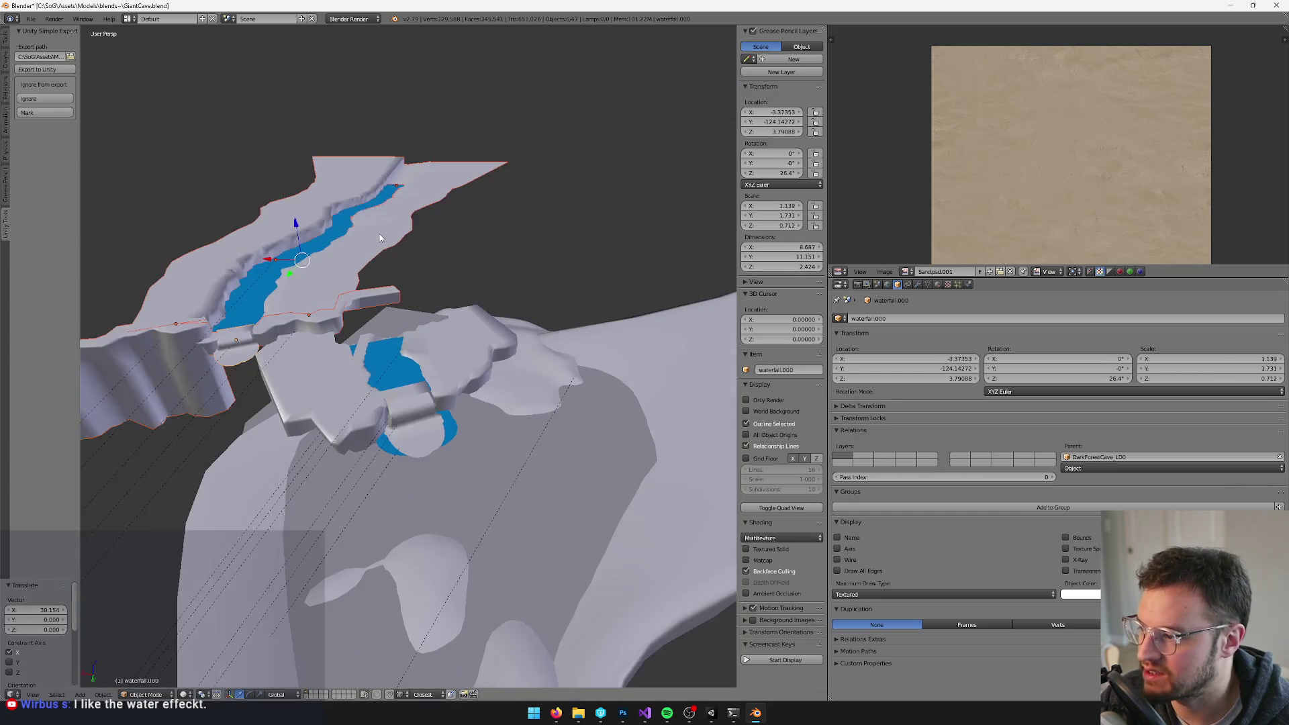
{"action": "key", "text": "ctrl+z"}
{"action": "mouse_move", "coordinate": [412, 281]}
{"action": "left_mouse_down"}
{"action": "mouse_move", "coordinate": [403, 274]}
{"action": "mouse_move", "coordinate": [417, 254]}
{"action": "left_mouse_up"}
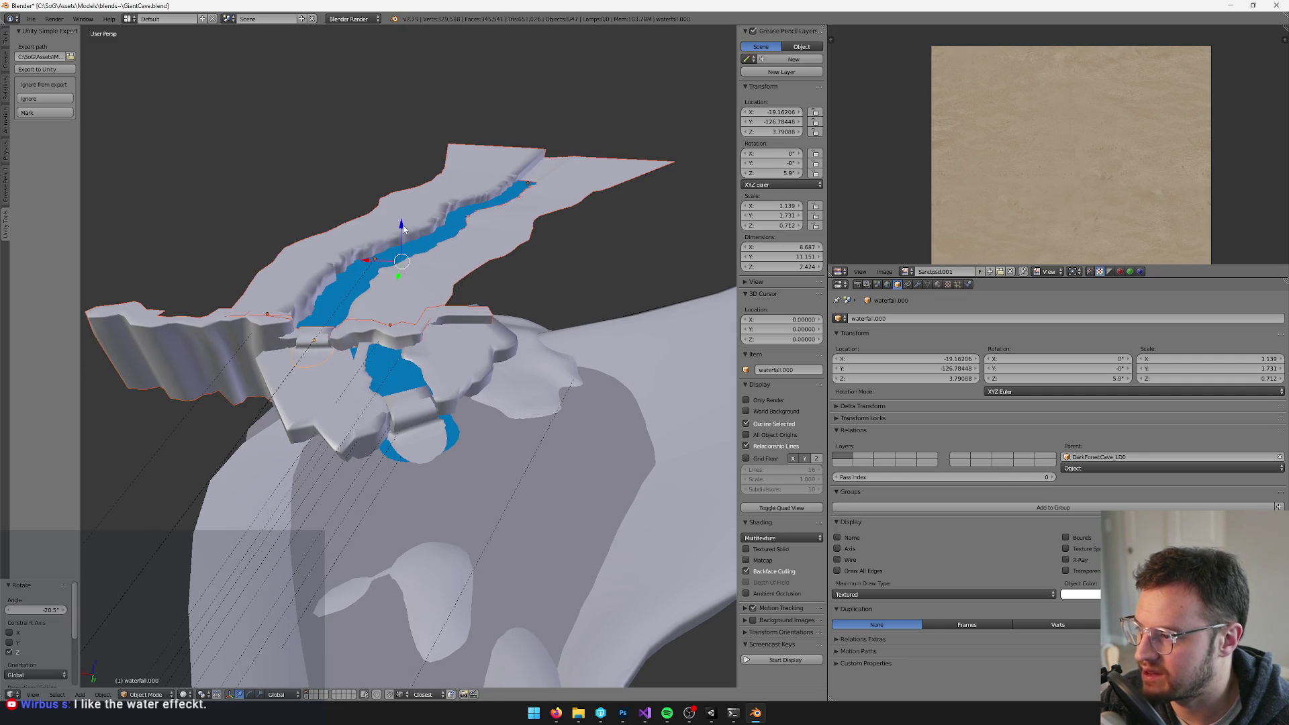
{"action": "key", "text": "ctrl+z"}
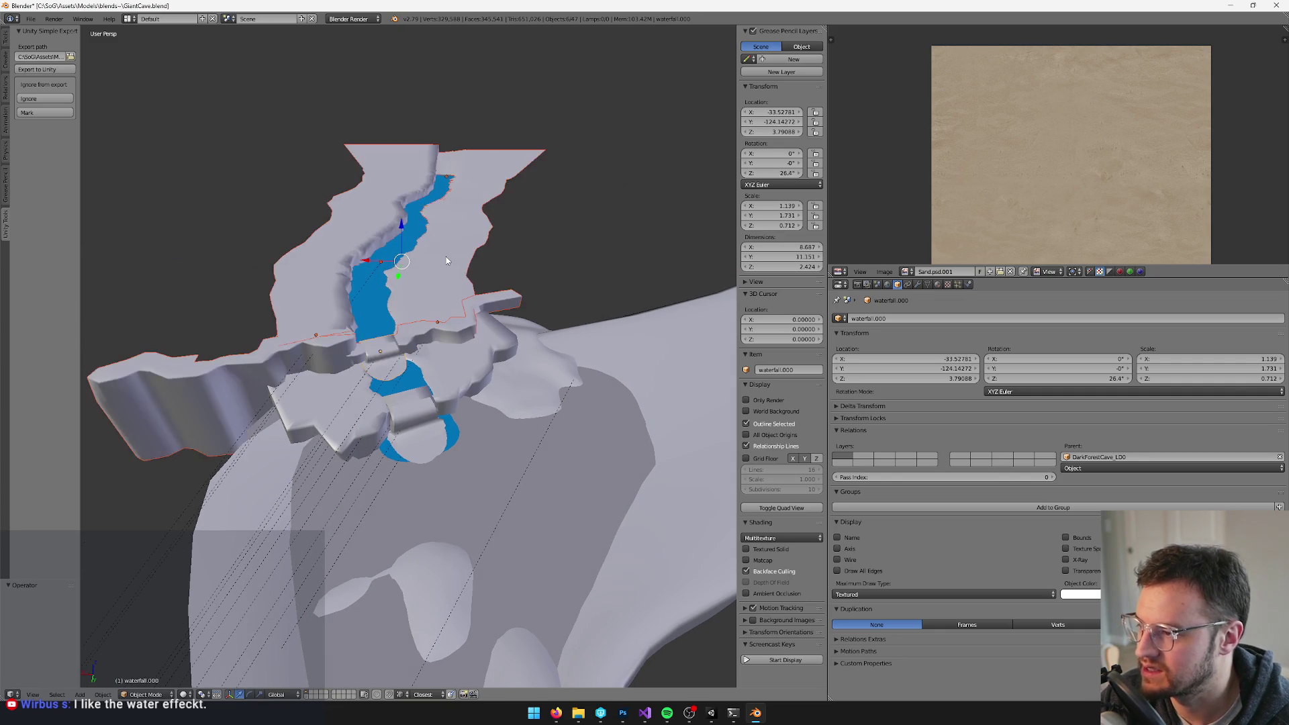
- Rotate the waterfall 14.6° about Z and slide it along the river
{"action": "key", "text": "r"}
{"action": "key", "text": "z"}
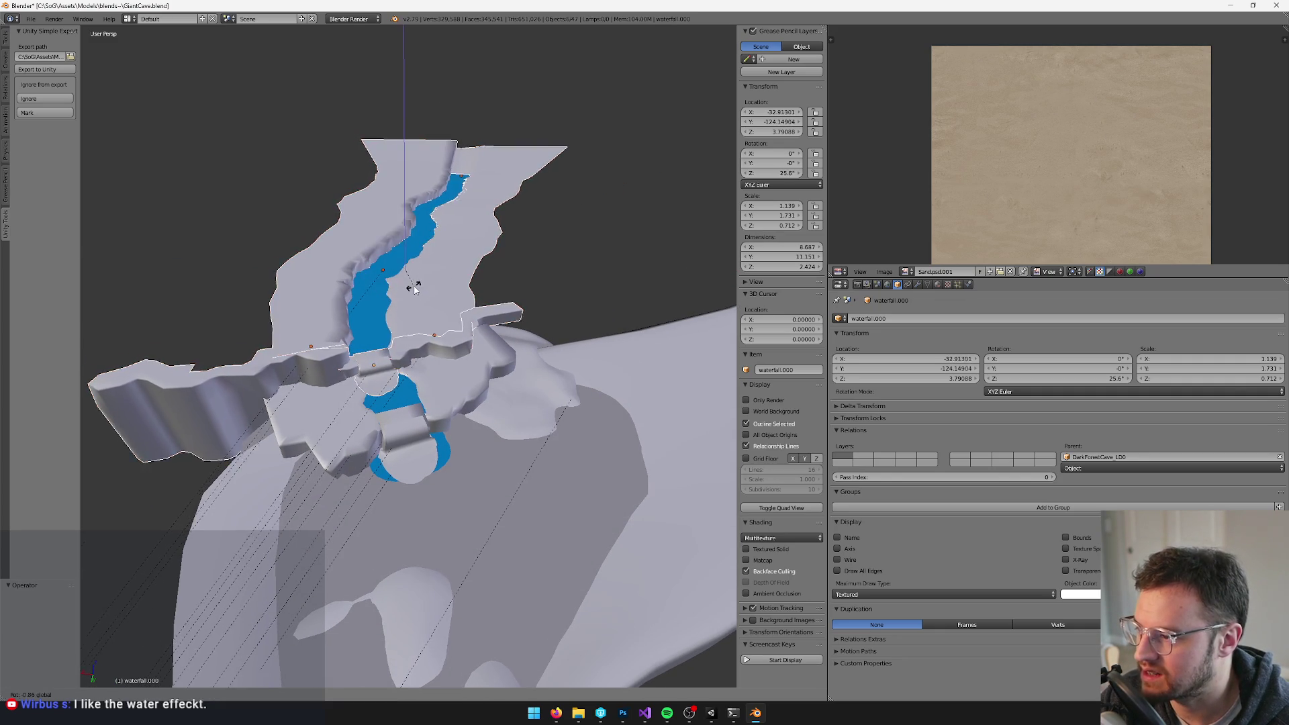
{"action": "mouse_move", "coordinate": [334, 186]}
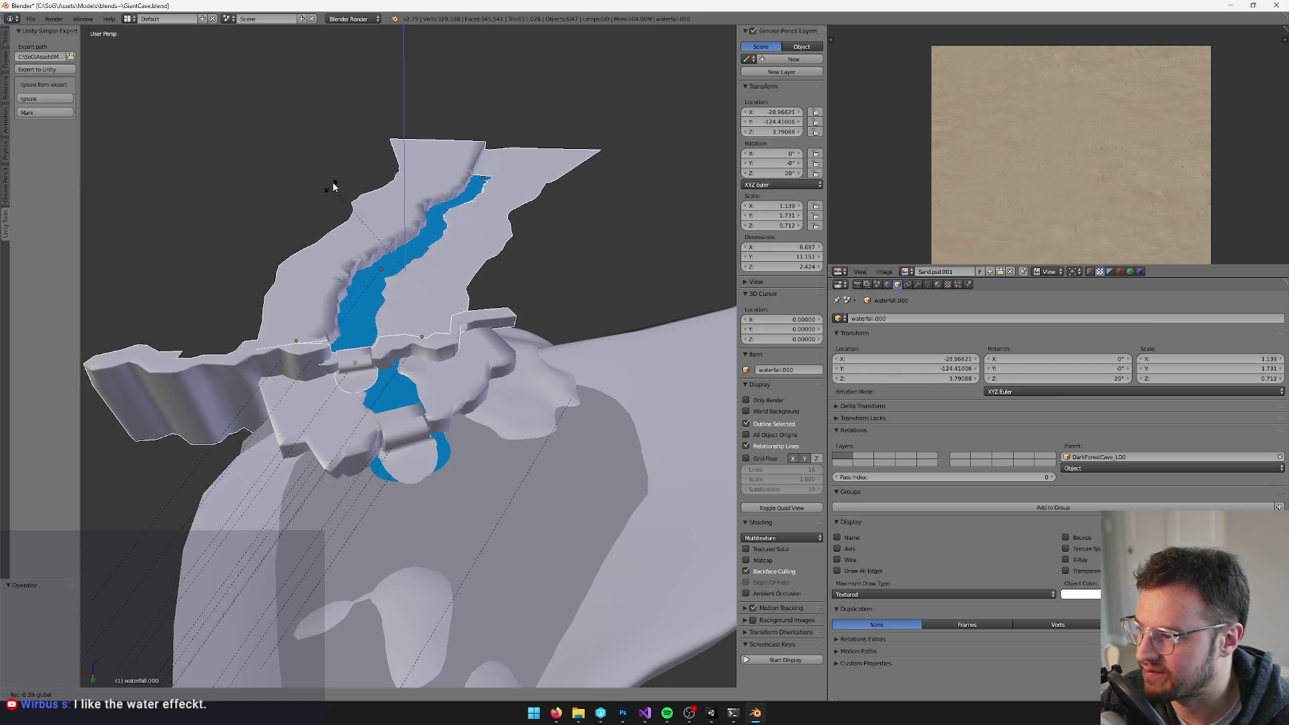
{"action": "left_click", "coordinate": [429, 286]}
{"action": "left_click_drag", "start_coordinate": [405, 243], "coordinate": [450, 279]}
{"action": "scroll", "coordinate": [449, 279], "scroll_direction": "up", "scroll_amount": 1}
{"action": "scroll", "coordinate": [450, 279], "scroll_direction": "up", "scroll_amount": 2}
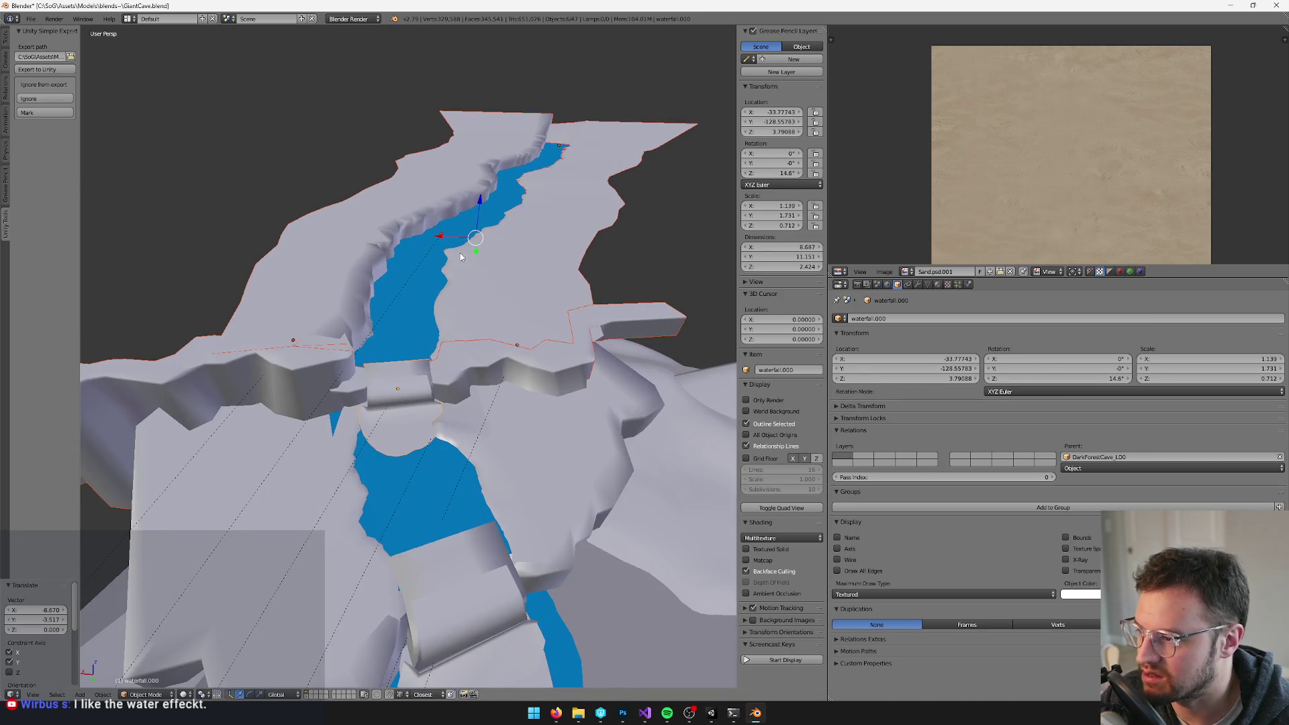
{"action": "left_click_drag", "start_coordinate": [479, 199], "coordinate": [495, 247]}
- Re-rotate waterfall.000 to 6.41° on Z and move it to about X -36.98, Y -131.00
{"action": "key", "text": "ctrl+space"}
{"action": "key", "text": "r"}
{"action": "key", "text": "z"}
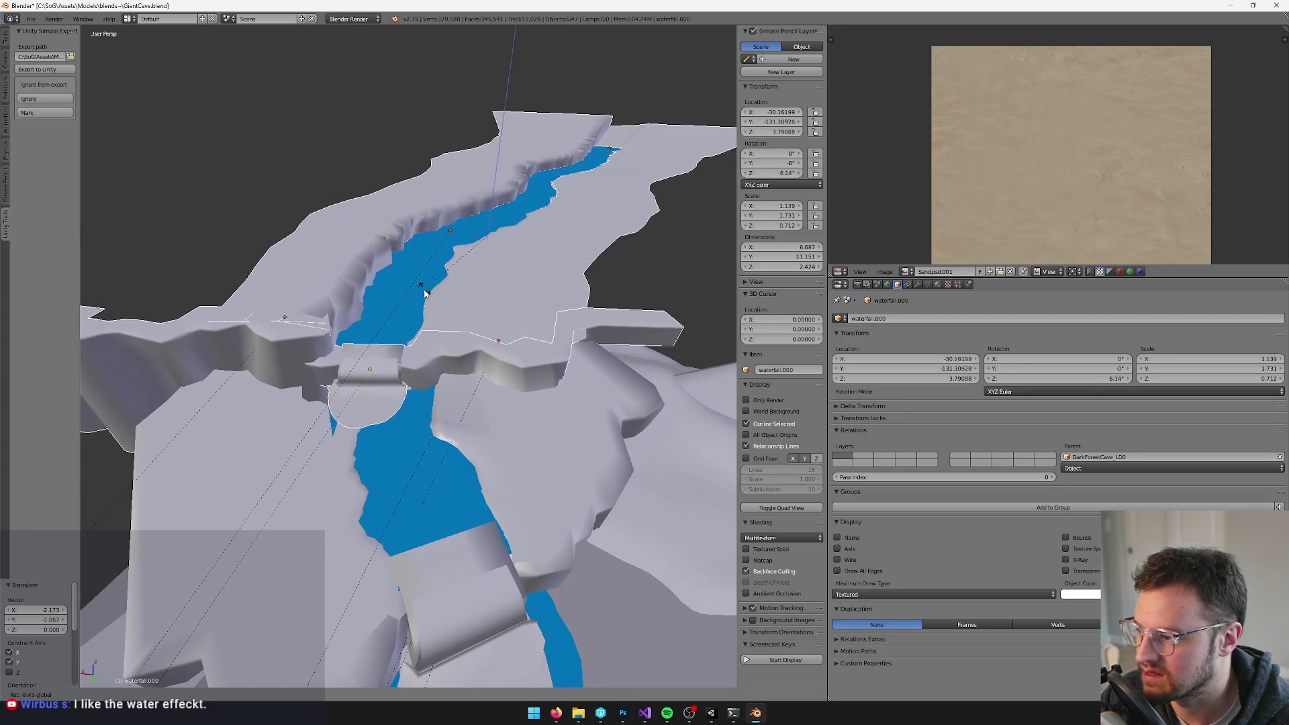
{"action": "left_click", "coordinate": [430, 304]}
{"action": "key", "text": "g"}
{"action": "key", "text": "shift+z"}
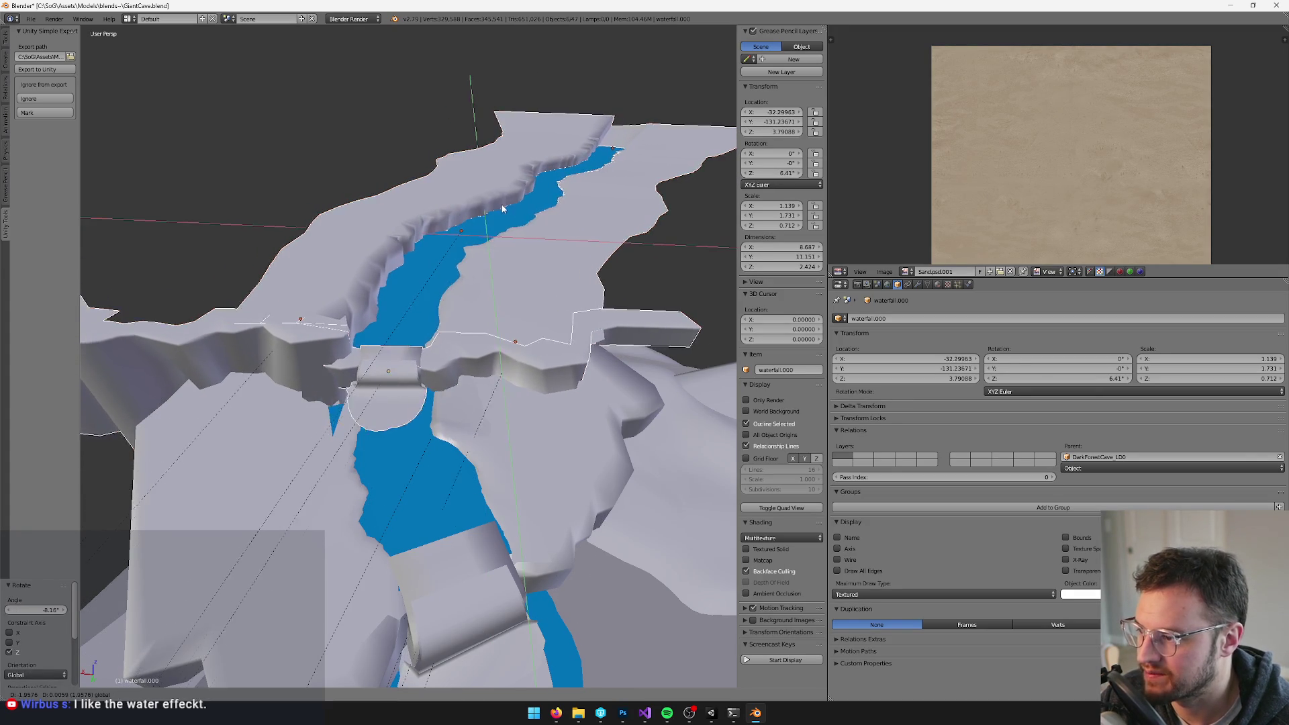
{"action": "left_click", "coordinate": [518, 210]}
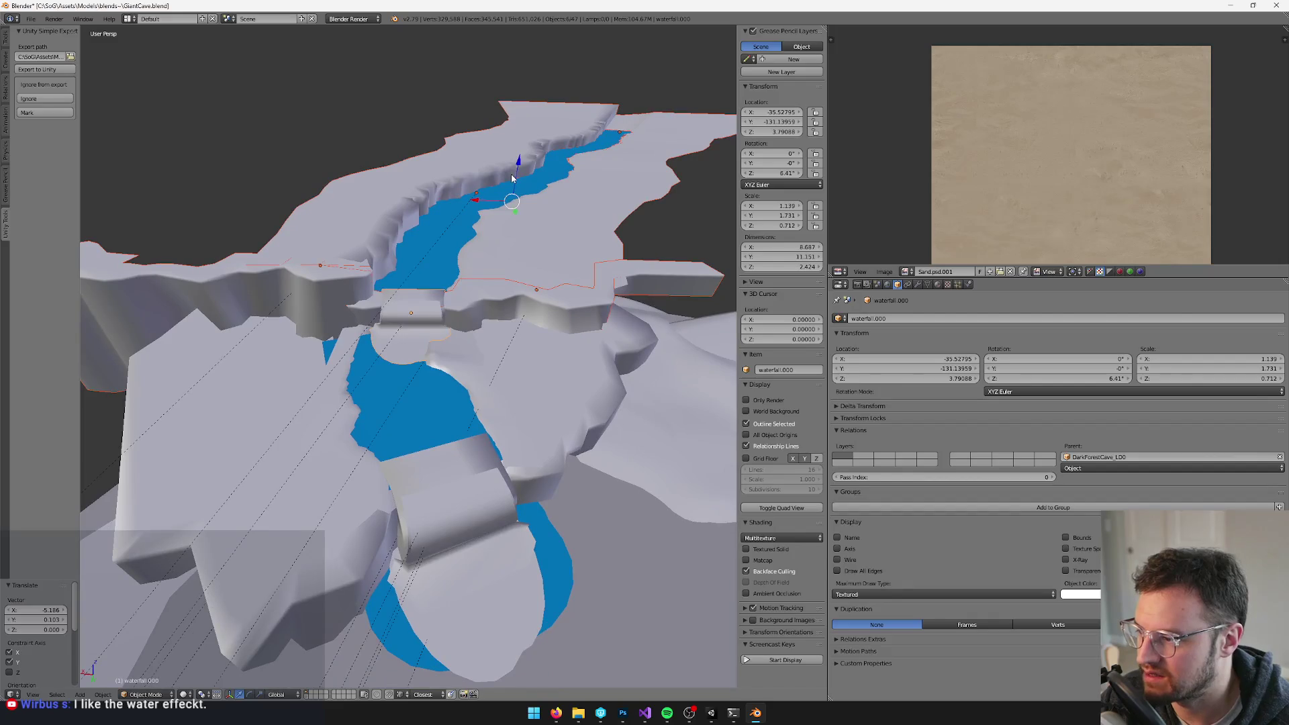
{"action": "key", "text": "g"}
{"action": "key", "text": "shift+z"}
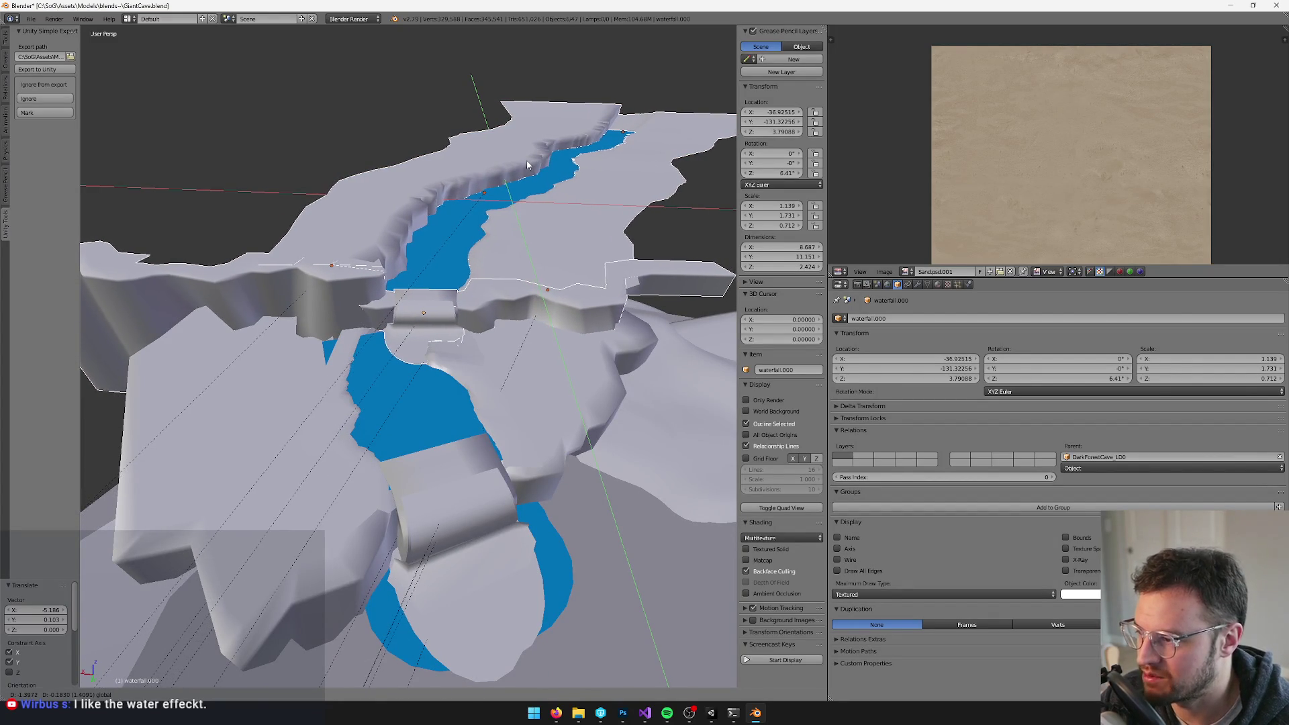
{"action": "left_click", "coordinate": [528, 161]}
{"action": "scroll", "coordinate": [412, 321], "scroll_direction": "up", "scroll_amount": 4}
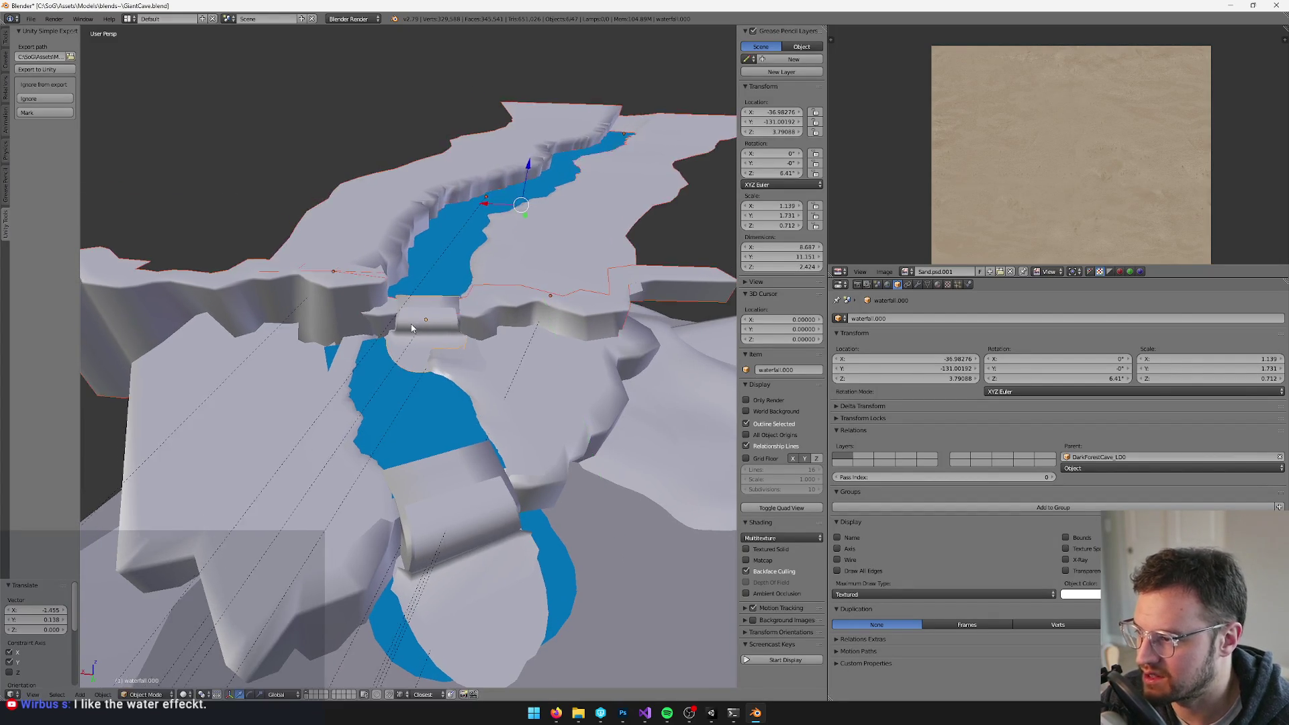